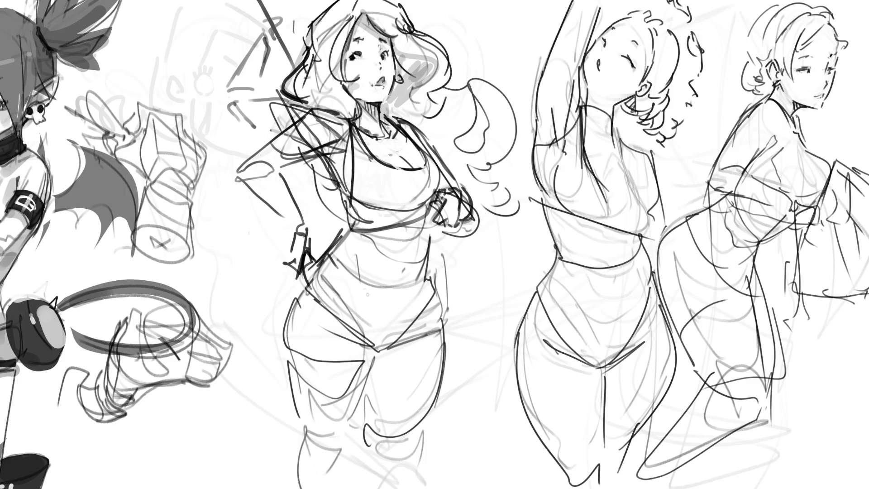
# - Ink the middle figure's waistline and both hip curves, redoing the left hip curve twice
pyautogui.moveTo(341, 238)
pyautogui.mouseDown()
pyautogui.moveTo(353, 250)
pyautogui.moveTo(428, 240)
pyautogui.mouseUp()
pyautogui.moveTo(433, 239); pyautogui.dragTo(436, 277)
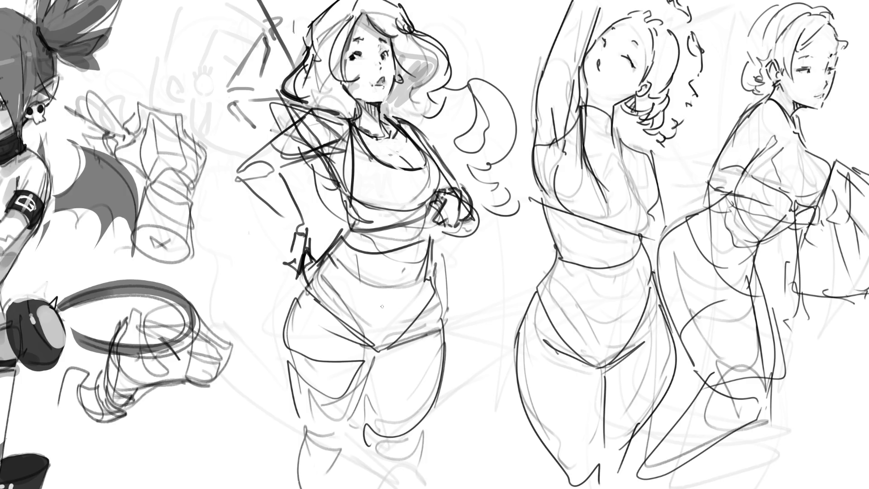
pyautogui.moveTo(302, 250); pyautogui.dragTo(324, 315)
pyautogui.moveTo(306, 268)
pyautogui.mouseDown()
pyautogui.moveTo(354, 361)
pyautogui.moveTo(439, 345)
pyautogui.moveTo(402, 354)
pyautogui.mouseUp()
pyautogui.moveTo(440, 270); pyautogui.dragTo(454, 325)
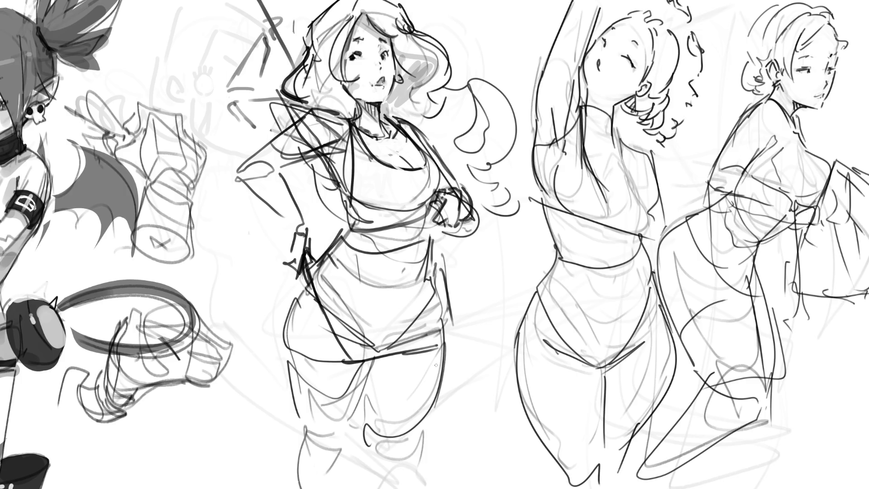
pyautogui.moveTo(430, 279)
pyautogui.mouseDown()
pyautogui.moveTo(447, 344)
pyautogui.moveTo(442, 360)
pyautogui.mouseUp()
pyautogui.moveTo(303, 269); pyautogui.dragTo(294, 355)
pyautogui.hotkey('ctrl', 'z')
pyautogui.moveTo(311, 273); pyautogui.dragTo(290, 358)
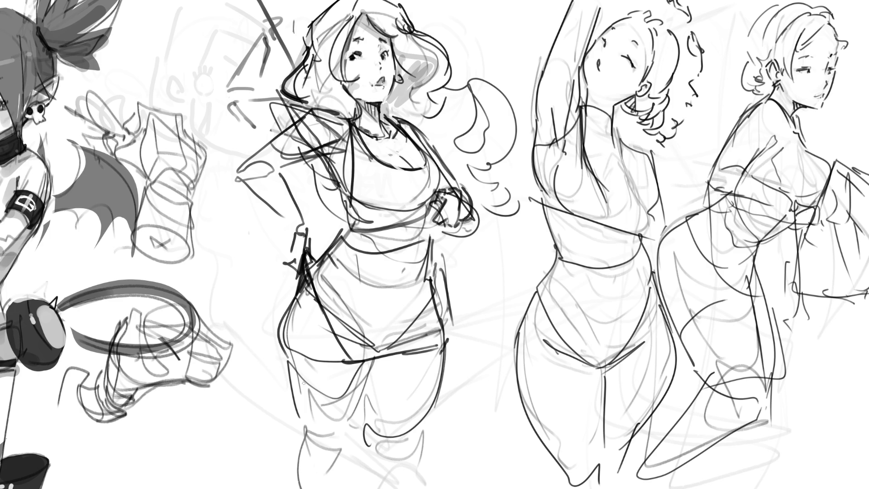
pyautogui.hotkey('ctrl', 'z')
pyautogui.moveTo(313, 278)
pyautogui.mouseDown()
pyautogui.moveTo(290, 359)
pyautogui.moveTo(304, 387)
pyautogui.mouseUp()
# - Outline the middle figure's left and right thighs and reinforce the right thigh's outer edge
pyautogui.moveTo(304, 386)
pyautogui.mouseDown()
pyautogui.moveTo(365, 385)
pyautogui.moveTo(340, 410)
pyautogui.mouseUp()
pyautogui.moveTo(294, 363); pyautogui.dragTo(335, 447)
pyautogui.moveTo(364, 391)
pyautogui.mouseDown()
pyautogui.moveTo(338, 444)
pyautogui.moveTo(345, 451)
pyautogui.mouseUp()
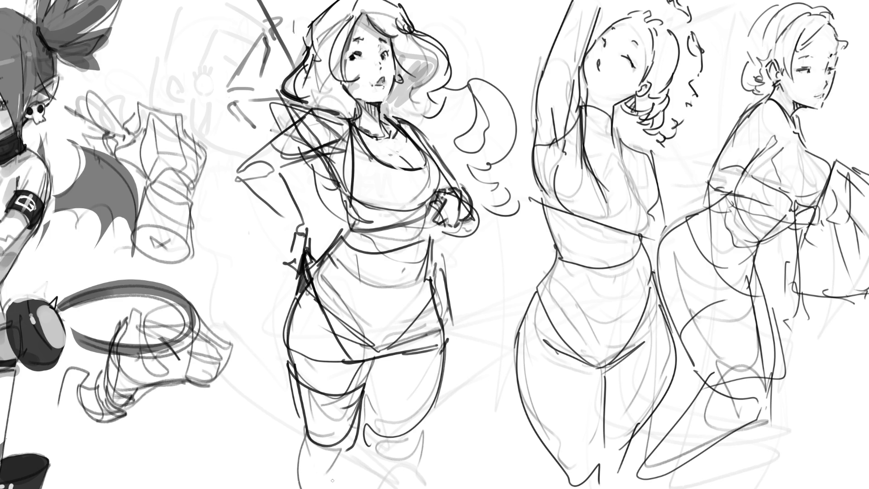
pyautogui.moveTo(365, 389)
pyautogui.mouseDown()
pyautogui.moveTo(416, 371)
pyautogui.moveTo(414, 448)
pyautogui.moveTo(365, 428)
pyautogui.moveTo(422, 436)
pyautogui.moveTo(417, 455)
pyautogui.mouseUp()
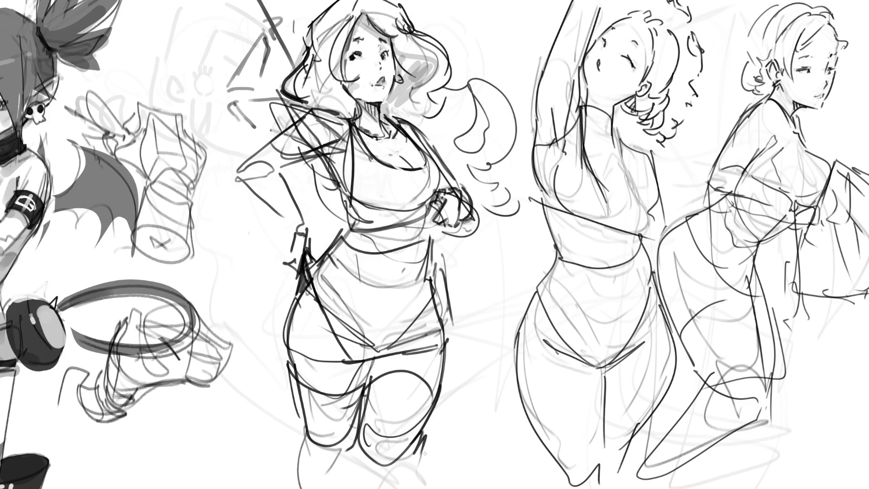
pyautogui.moveTo(446, 341); pyautogui.dragTo(435, 397)
# - Draw curls atop the raised-arm figure's hair, removing one extra stroke
pyautogui.moveTo(666, 1)
pyautogui.mouseDown()
pyautogui.moveTo(698, 37)
pyautogui.moveTo(684, 58)
pyautogui.moveTo(702, 79)
pyautogui.moveTo(679, 132)
pyautogui.moveTo(664, 140)
pyautogui.mouseUp()
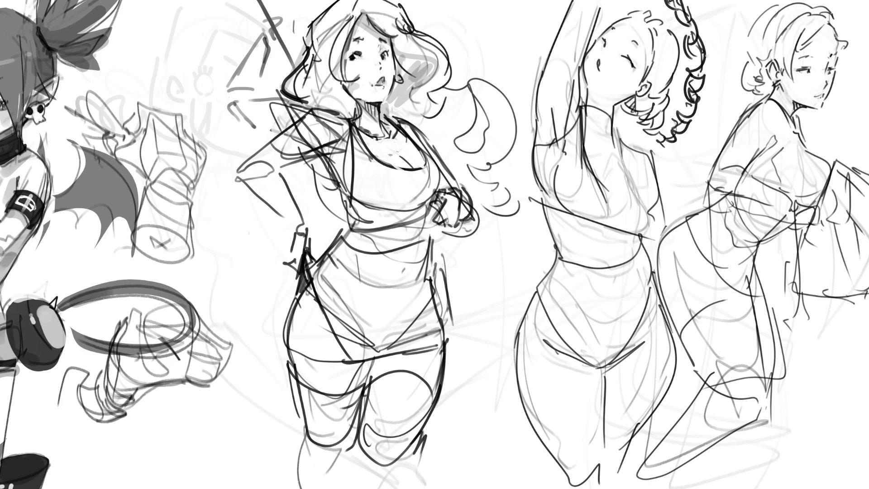
pyautogui.moveTo(642, 18)
pyautogui.mouseDown()
pyautogui.moveTo(657, 10)
pyautogui.moveTo(670, 23)
pyautogui.mouseUp()
pyautogui.hotkey('ctrl', 'z')
# - Shade grey shadows under the chin, along the hair underside and at the jaw
pyautogui.moveTo(634, 101)
pyautogui.mouseDown()
pyautogui.moveTo(666, 138)
pyautogui.moveTo(691, 122)
pyautogui.mouseUp()
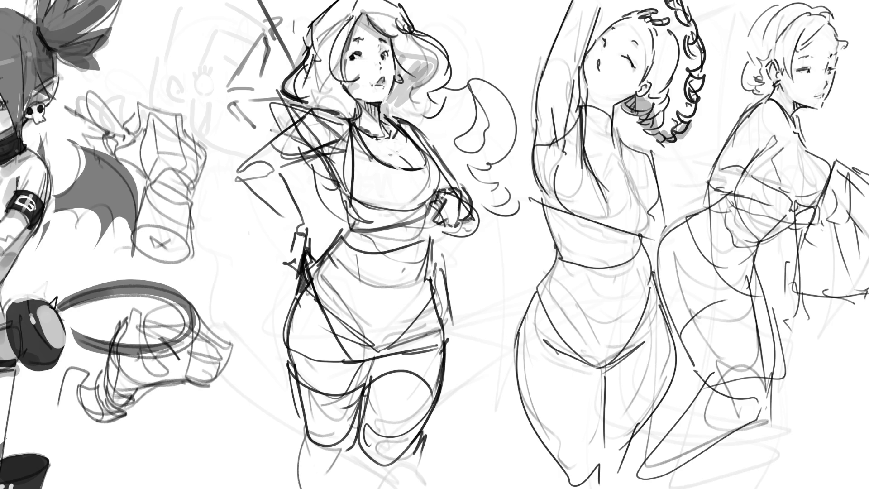
pyautogui.moveTo(677, 7)
pyautogui.mouseDown()
pyautogui.moveTo(692, 26)
pyautogui.moveTo(682, 102)
pyautogui.mouseUp()
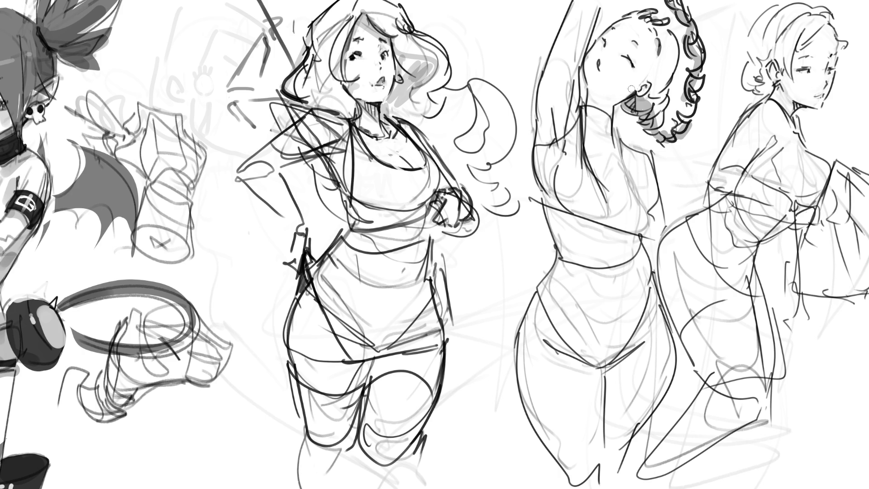
pyautogui.moveTo(617, 105)
pyautogui.mouseDown()
pyautogui.moveTo(635, 93)
pyautogui.moveTo(634, 101)
pyautogui.mouseUp()
# - Paint a flat grey tone from the neck across the raised arm, down to below the torso
pyautogui.moveTo(588, 108)
pyautogui.mouseDown()
pyautogui.moveTo(543, 144)
pyautogui.moveTo(572, 114)
pyautogui.moveTo(574, 72)
pyautogui.moveTo(555, 49)
pyautogui.moveTo(542, 132)
pyautogui.moveTo(562, 111)
pyautogui.moveTo(560, 122)
pyautogui.moveTo(595, 116)
pyautogui.moveTo(641, 163)
pyautogui.moveTo(649, 202)
pyautogui.moveTo(632, 194)
pyautogui.moveTo(595, 125)
pyautogui.moveTo(543, 159)
pyautogui.moveTo(593, 145)
pyautogui.moveTo(550, 163)
pyautogui.moveTo(581, 165)
pyautogui.moveTo(584, 199)
pyautogui.moveTo(609, 190)
pyautogui.moveTo(623, 212)
pyautogui.moveTo(635, 200)
pyautogui.moveTo(631, 228)
pyautogui.moveTo(618, 211)
pyautogui.moveTo(605, 220)
pyautogui.moveTo(578, 195)
pyautogui.moveTo(566, 204)
pyautogui.moveTo(557, 246)
pyautogui.moveTo(572, 218)
pyautogui.moveTo(589, 254)
pyautogui.moveTo(609, 240)
pyautogui.moveTo(650, 274)
pyautogui.moveTo(667, 378)
pyautogui.moveTo(605, 390)
pyautogui.moveTo(526, 348)
pyautogui.moveTo(521, 317)
pyautogui.moveTo(532, 288)
pyautogui.moveTo(547, 295)
pyautogui.moveTo(583, 252)
pyautogui.moveTo(550, 349)
pyautogui.moveTo(589, 324)
pyautogui.moveTo(580, 276)
pyautogui.moveTo(629, 317)
pyautogui.moveTo(598, 280)
pyautogui.moveTo(565, 362)
pyautogui.moveTo(618, 363)
pyautogui.moveTo(638, 295)
pyautogui.moveTo(652, 316)
pyautogui.moveTo(654, 375)
pyautogui.moveTo(638, 211)
pyautogui.moveTo(650, 206)
pyautogui.moveTo(661, 173)
pyautogui.mouseUp()
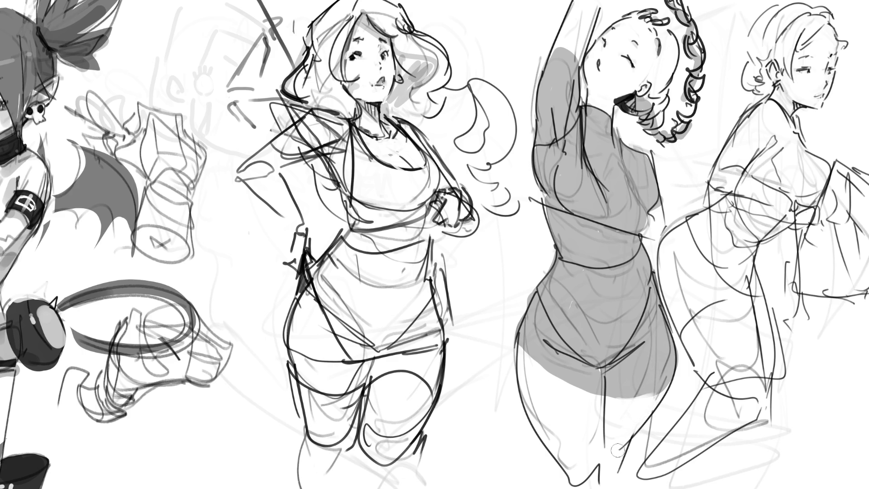
pyautogui.moveTo(610, 455)
pyautogui.mouseDown()
pyautogui.moveTo(620, 452)
pyautogui.moveTo(603, 479)
pyautogui.moveTo(572, 476)
pyautogui.moveTo(588, 481)
pyautogui.moveTo(588, 461)
pyautogui.mouseUp()
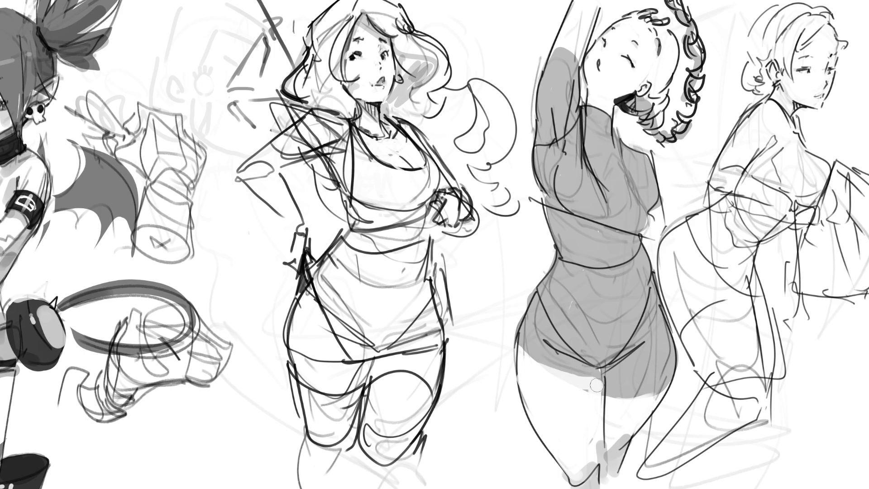
# - Erase a light band under the grey shading on the left and right thighs
pyautogui.moveTo(560, 378); pyautogui.dragTo(584, 383)
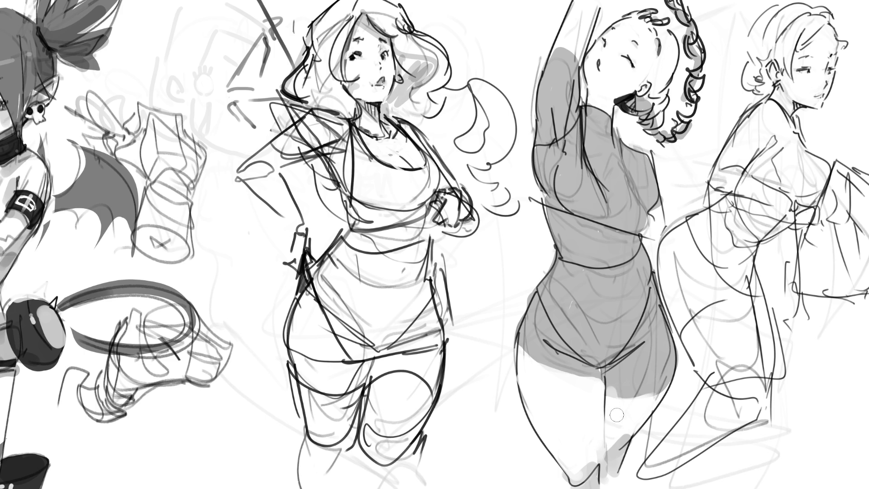
pyautogui.moveTo(609, 389)
pyautogui.mouseDown()
pyautogui.moveTo(652, 385)
pyautogui.moveTo(646, 399)
pyautogui.moveTo(625, 392)
pyautogui.moveTo(665, 374)
pyautogui.moveTo(607, 440)
pyautogui.mouseUp()
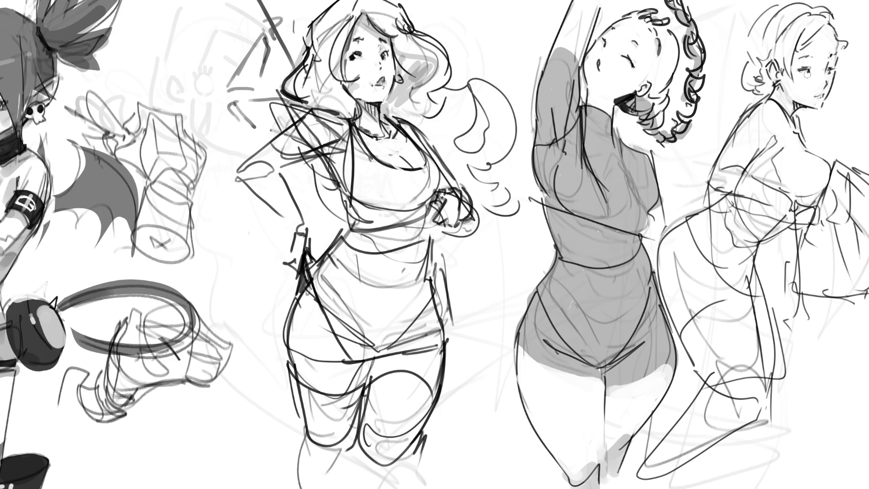
# - Darken the right figure's eye and add a stroke at her hairline
pyautogui.moveTo(805, 68); pyautogui.dragTo(814, 70)
pyautogui.moveTo(838, 54)
pyautogui.mouseDown()
pyautogui.moveTo(842, 44)
pyautogui.moveTo(852, 56)
pyautogui.mouseUp()
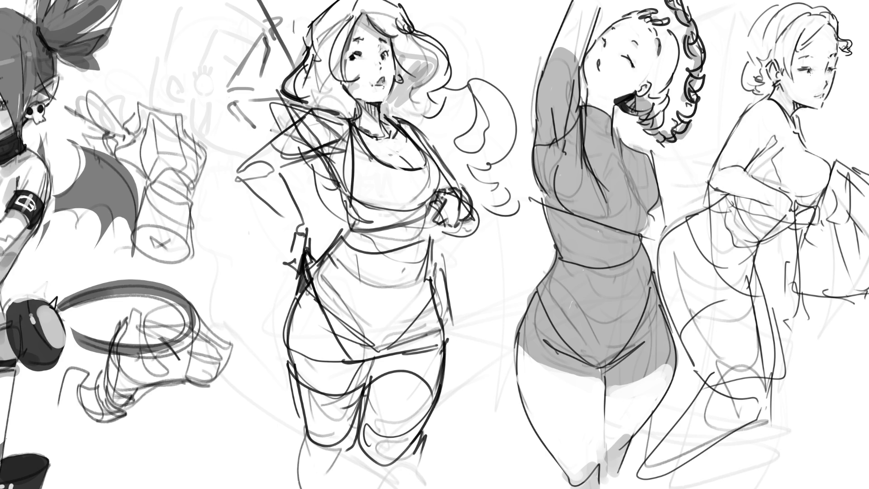
# - Ink the right figure's eye and its corner, then the middle figure's left eye
pyautogui.moveTo(803, 75); pyautogui.dragTo(811, 71)
pyautogui.moveTo(830, 77); pyautogui.dragTo(830, 83)
pyautogui.moveTo(352, 55); pyautogui.dragTo(356, 58)
# - Enlarge the brush and erase the crossing lines on the middle figure's shoulder
pyautogui.press(']')
pyautogui.moveTo(319, 129)
pyautogui.mouseDown()
pyautogui.moveTo(299, 149)
pyautogui.moveTo(342, 134)
pyautogui.moveTo(277, 145)
pyautogui.moveTo(287, 143)
pyautogui.moveTo(260, 170)
pyautogui.moveTo(267, 182)
pyautogui.moveTo(254, 172)
pyautogui.moveTo(275, 193)
pyautogui.mouseUp()
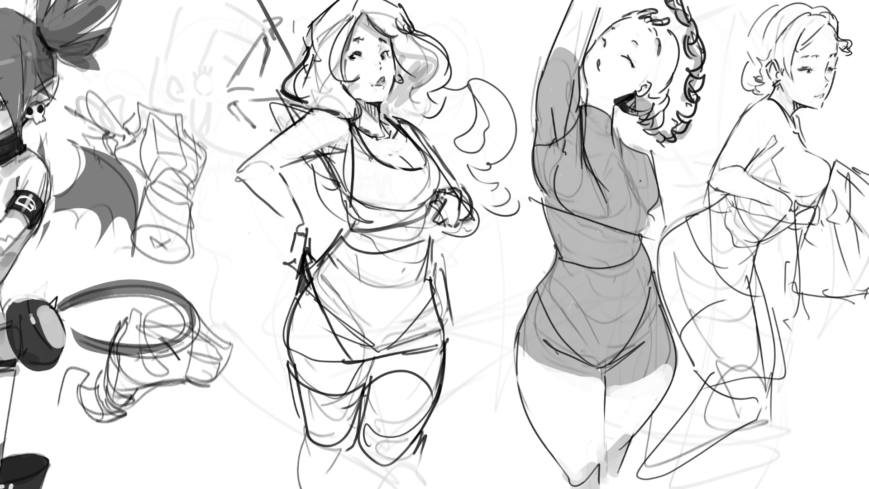
# - Ink the shaded figure's right-side contour and lighten the stray dark line on her torso
pyautogui.moveTo(638, 185); pyautogui.dragTo(647, 215)
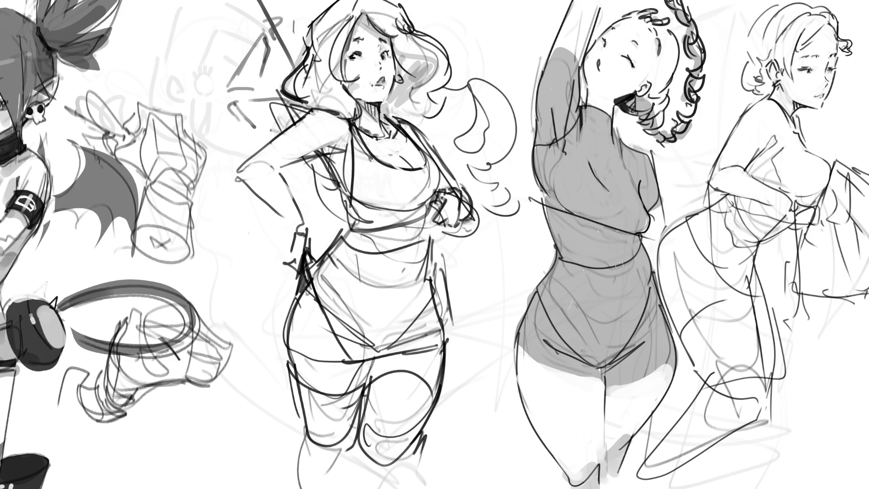
pyautogui.moveTo(603, 173)
pyautogui.mouseDown()
pyautogui.moveTo(596, 182)
pyautogui.moveTo(626, 204)
pyautogui.mouseUp()
# - Paint a dark strap line down the middle figure's armpit, softening its lower end
pyautogui.moveTo(345, 150)
pyautogui.mouseDown()
pyautogui.moveTo(333, 154)
pyautogui.moveTo(352, 142)
pyautogui.moveTo(350, 171)
pyautogui.moveTo(318, 160)
pyautogui.moveTo(338, 193)
pyautogui.mouseUp()
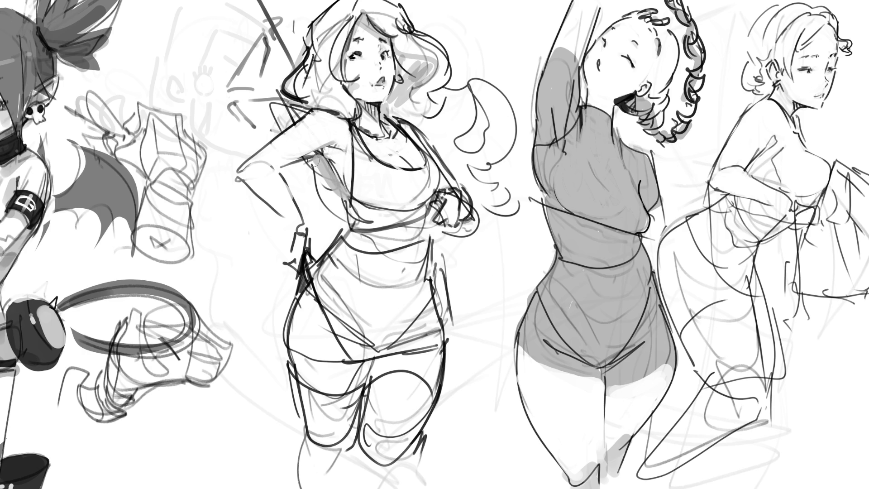
pyautogui.moveTo(312, 158); pyautogui.dragTo(341, 198)
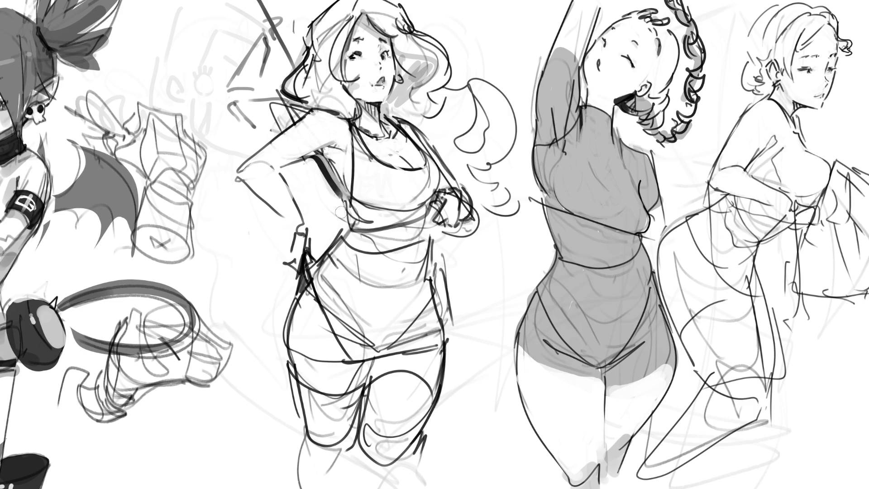
pyautogui.moveTo(349, 199)
pyautogui.mouseDown()
pyautogui.moveTo(341, 178)
pyautogui.moveTo(337, 232)
pyautogui.mouseUp()
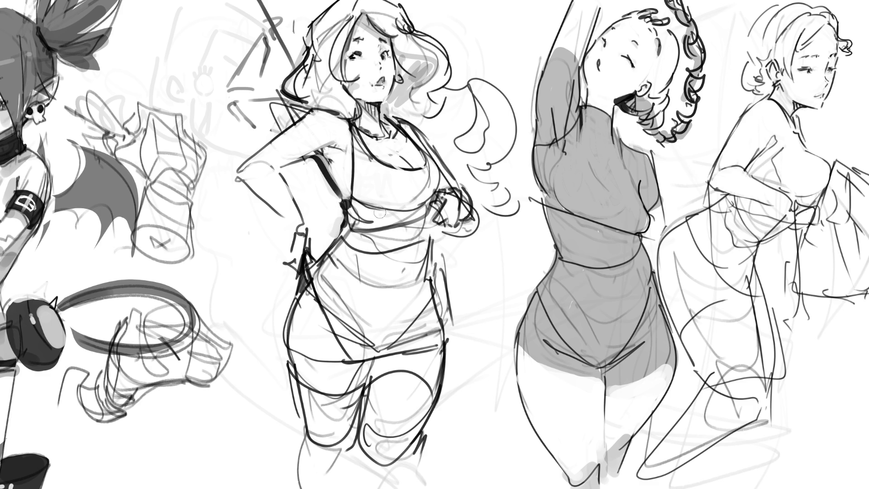
# - Add dark detail at the chest hand and a dark band under the chest, undoing the extra stroke
pyautogui.moveTo(440, 202); pyautogui.dragTo(438, 239)
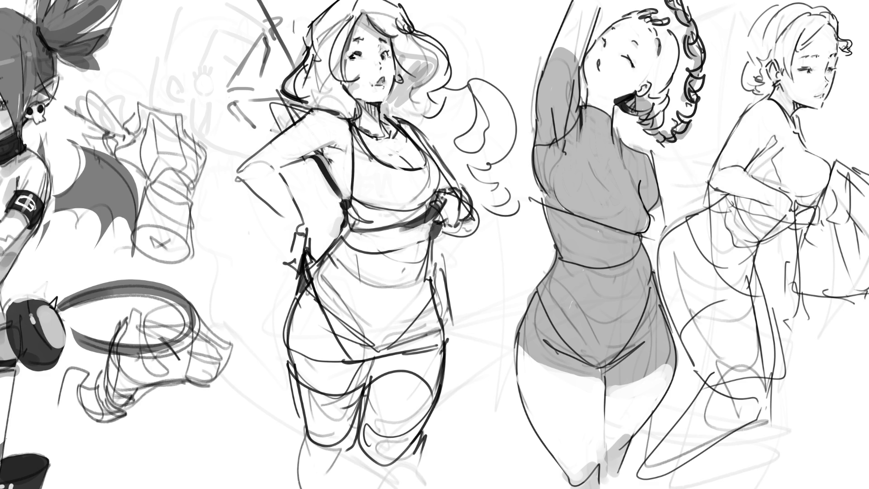
pyautogui.moveTo(358, 234); pyautogui.dragTo(430, 233)
pyautogui.hotkey('ctrl', 'z')
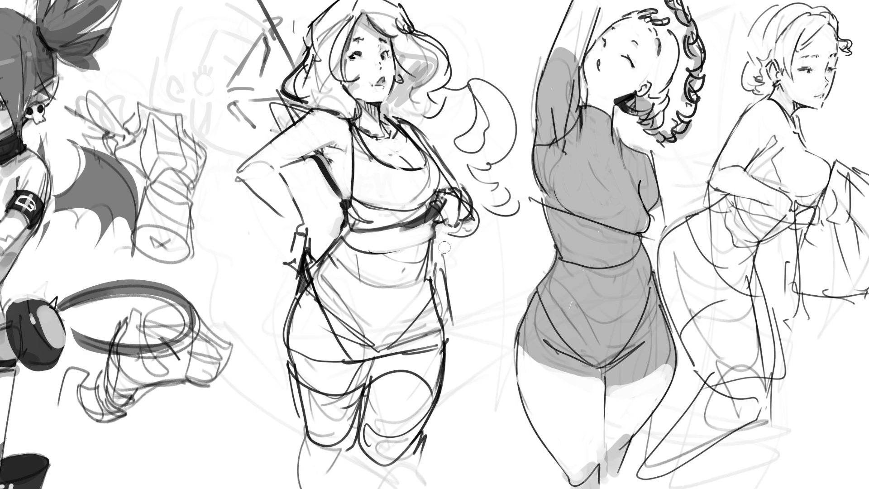
# - Paint the hanging strap below the hand and redraw the belly contour lines
pyautogui.moveTo(436, 239); pyautogui.dragTo(446, 328)
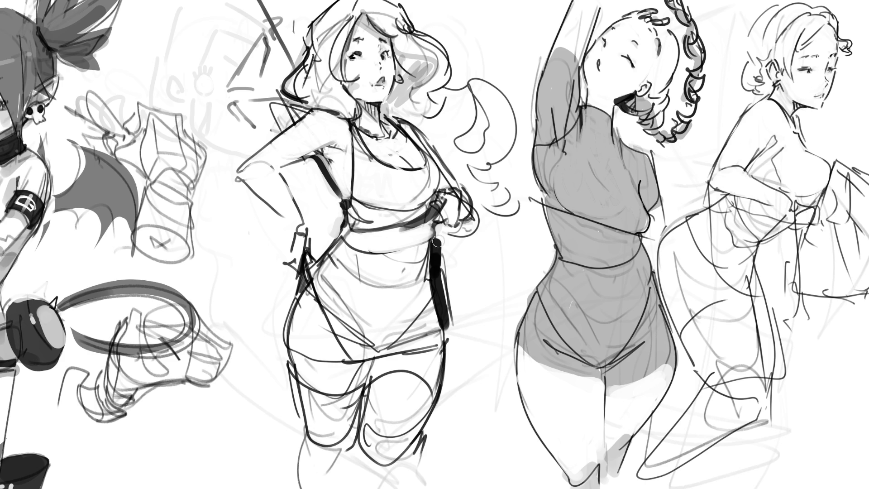
pyautogui.moveTo(439, 241); pyautogui.dragTo(450, 332)
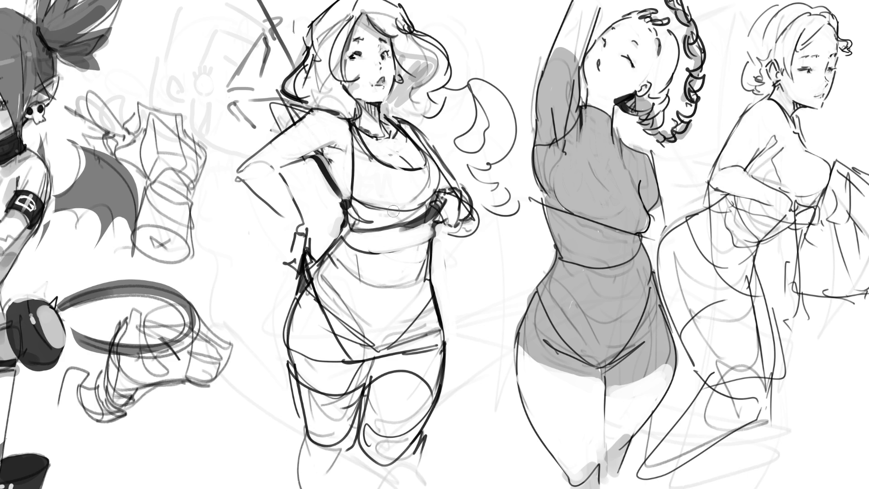
pyautogui.moveTo(356, 251); pyautogui.dragTo(359, 277)
pyautogui.moveTo(422, 263); pyautogui.dragTo(421, 276)
pyautogui.moveTo(344, 235)
pyautogui.mouseDown()
pyautogui.moveTo(328, 249)
pyautogui.moveTo(349, 274)
pyautogui.moveTo(428, 277)
pyautogui.mouseUp()
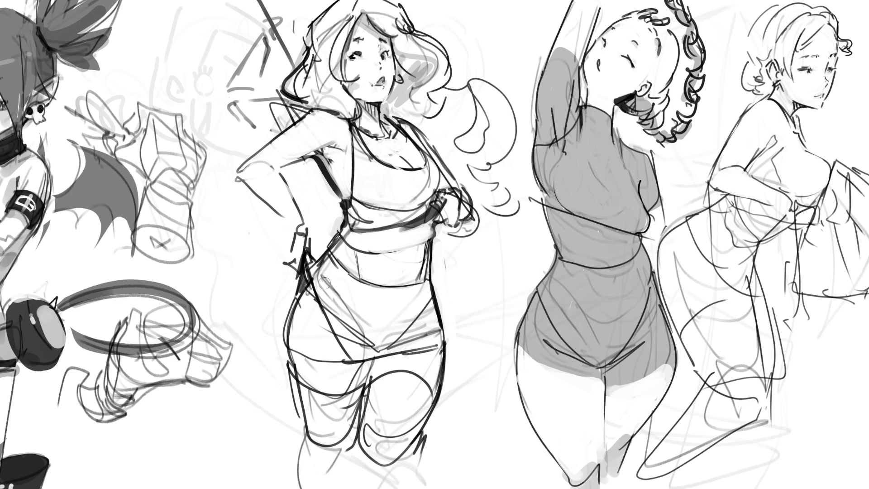
# - Erase stray lines on the waist and hip, then sketch the waistband curves down each side
pyautogui.moveTo(324, 280); pyautogui.dragTo(340, 317)
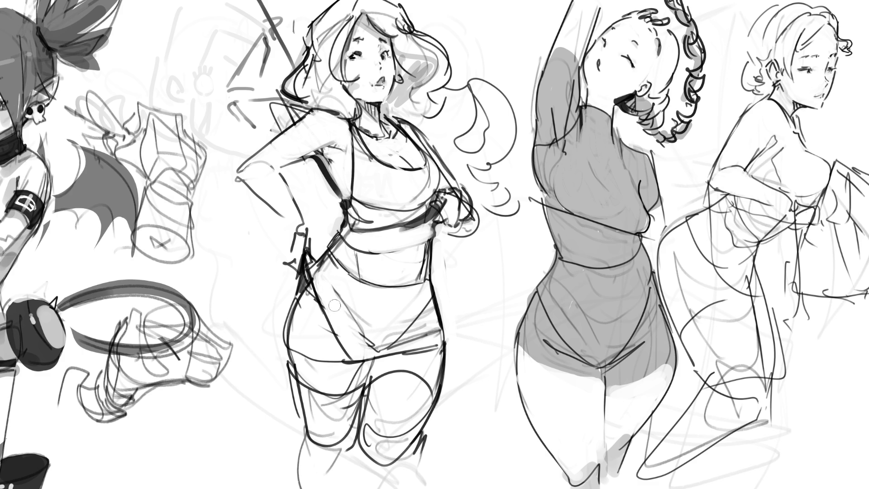
pyautogui.moveTo(418, 279)
pyautogui.mouseDown()
pyautogui.moveTo(394, 345)
pyautogui.moveTo(428, 335)
pyautogui.moveTo(431, 305)
pyautogui.moveTo(439, 340)
pyautogui.mouseUp()
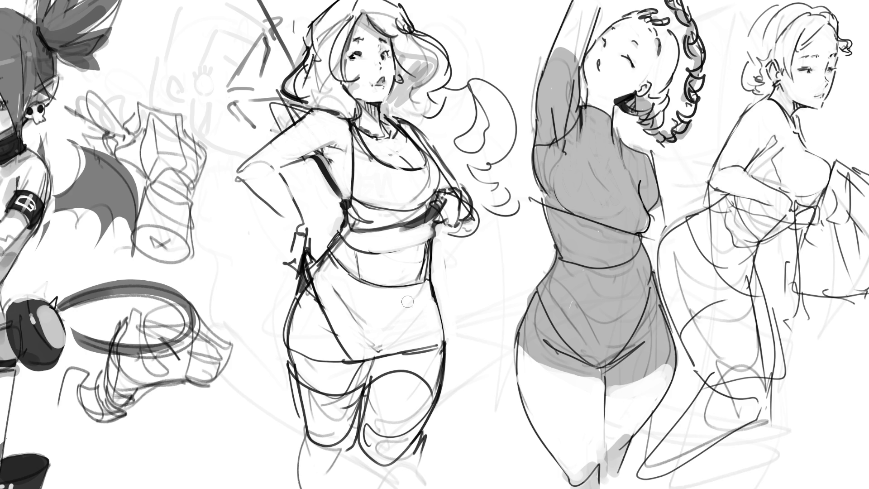
pyautogui.moveTo(362, 283)
pyautogui.mouseDown()
pyautogui.moveTo(348, 312)
pyautogui.moveTo(362, 355)
pyautogui.mouseUp()
pyautogui.moveTo(419, 299); pyautogui.dragTo(430, 347)
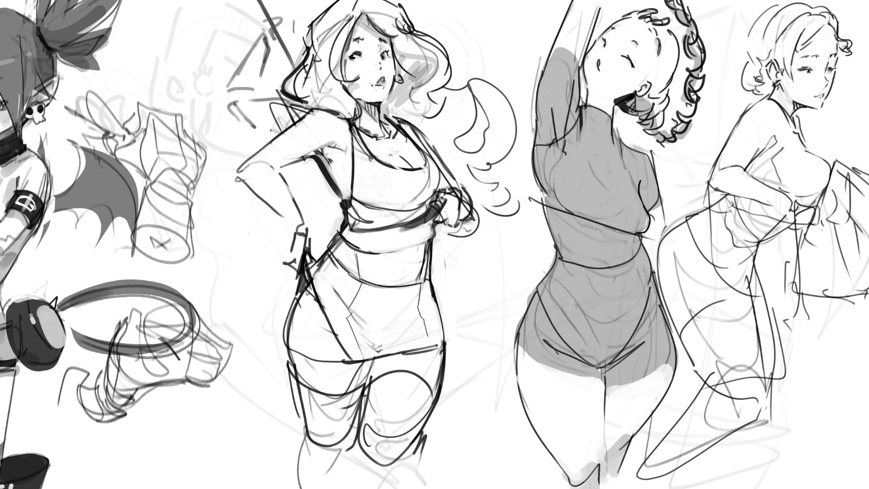
# - Ink the belt darker and shade grey under the chest band, bust and armpit
pyautogui.moveTo(360, 249)
pyautogui.mouseDown()
pyautogui.moveTo(420, 246)
pyautogui.moveTo(433, 224)
pyautogui.mouseUp()
pyautogui.moveTo(378, 238)
pyautogui.mouseDown()
pyautogui.moveTo(428, 254)
pyautogui.moveTo(400, 233)
pyautogui.moveTo(440, 228)
pyautogui.mouseUp()
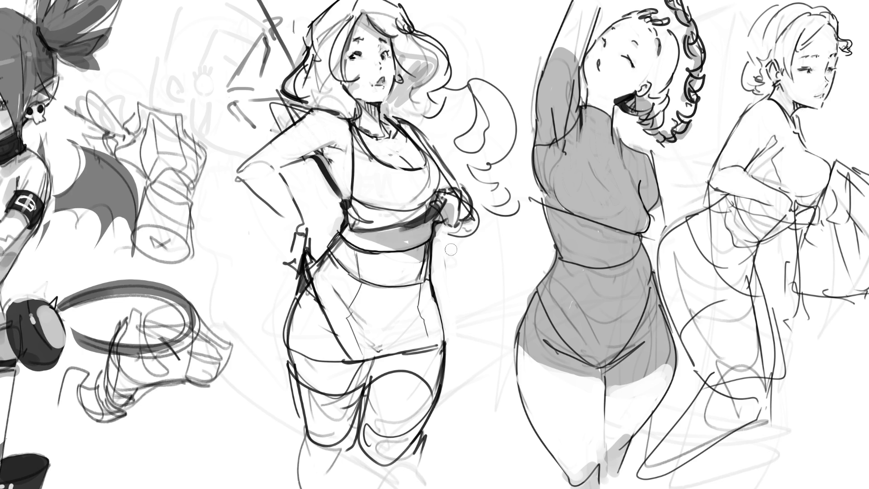
pyautogui.moveTo(362, 206); pyautogui.dragTo(435, 193)
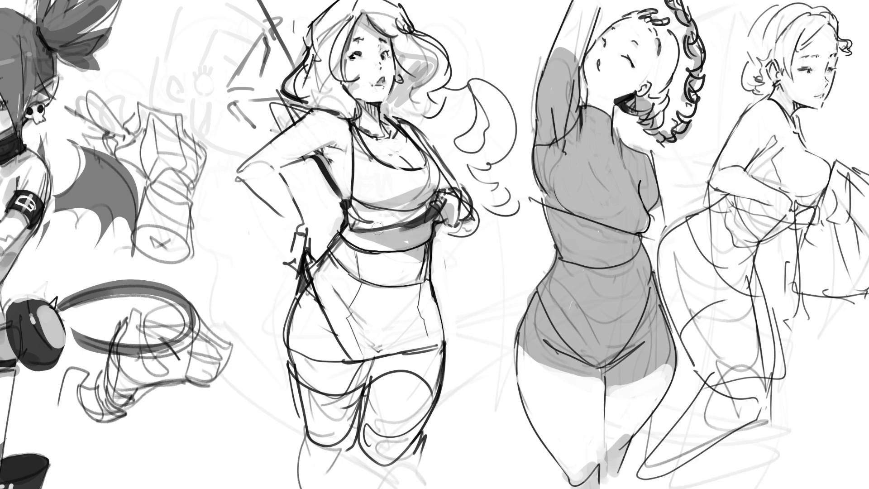
pyautogui.moveTo(336, 169)
pyautogui.mouseDown()
pyautogui.moveTo(335, 150)
pyautogui.moveTo(327, 164)
pyautogui.moveTo(338, 199)
pyautogui.mouseUp()
# - Darken the neck and collar lines and shade the arm and left thigh grey
pyautogui.moveTo(368, 100)
pyautogui.mouseDown()
pyautogui.moveTo(370, 129)
pyautogui.moveTo(403, 136)
pyautogui.moveTo(388, 143)
pyautogui.mouseUp()
pyautogui.moveTo(328, 150)
pyautogui.mouseDown()
pyautogui.moveTo(274, 165)
pyautogui.moveTo(300, 242)
pyautogui.moveTo(294, 281)
pyautogui.mouseUp()
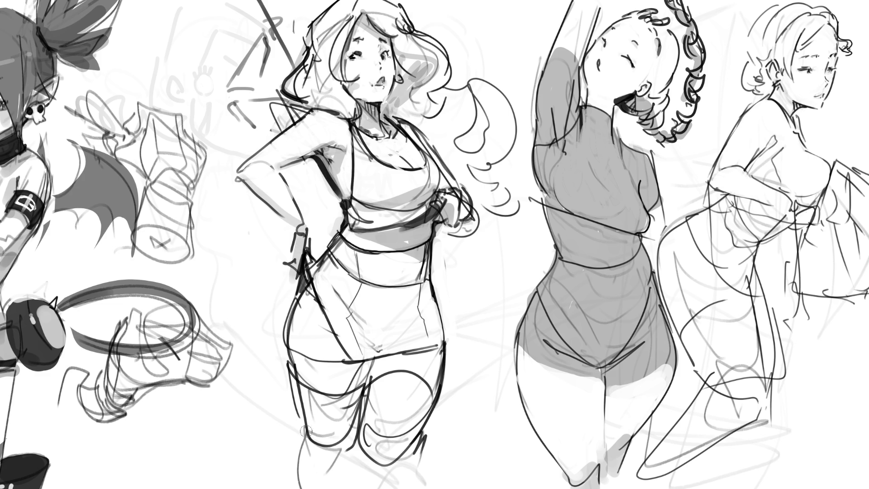
pyautogui.moveTo(335, 321); pyautogui.dragTo(335, 422)
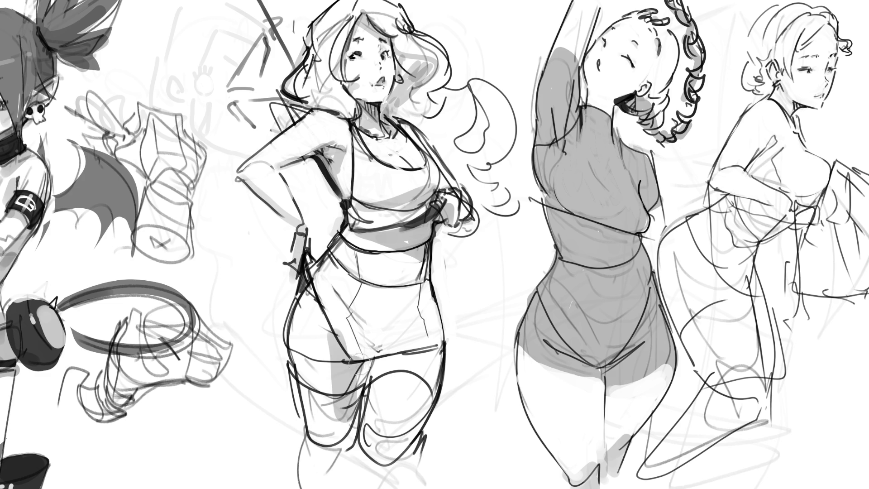
pyautogui.moveTo(369, 358); pyautogui.dragTo(335, 469)
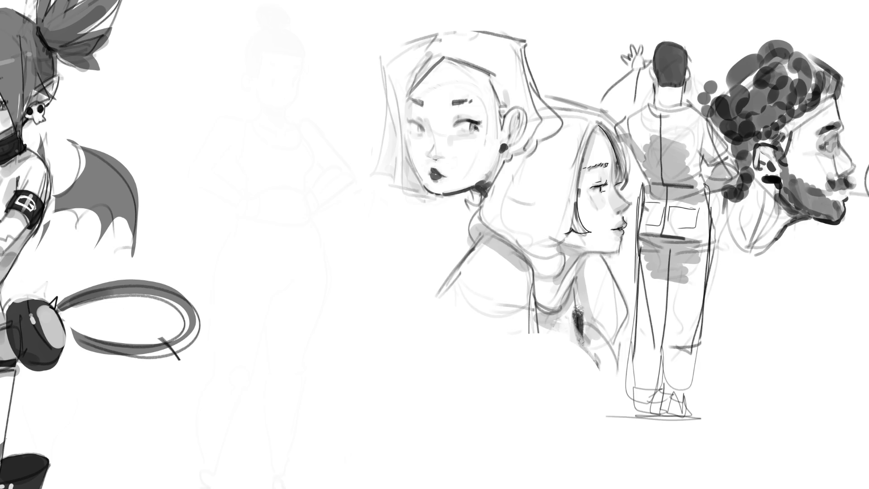
# - Paint out the thick black curve beside the hooded girl's face
pyautogui.moveTo(432, 19)
pyautogui.mouseDown()
pyautogui.moveTo(369, 46)
pyautogui.moveTo(358, 184)
pyautogui.moveTo(362, 50)
pyautogui.mouseUp()
pyautogui.moveTo(464, 13)
pyautogui.mouseDown()
pyautogui.moveTo(389, 28)
pyautogui.moveTo(362, 163)
pyautogui.mouseUp()
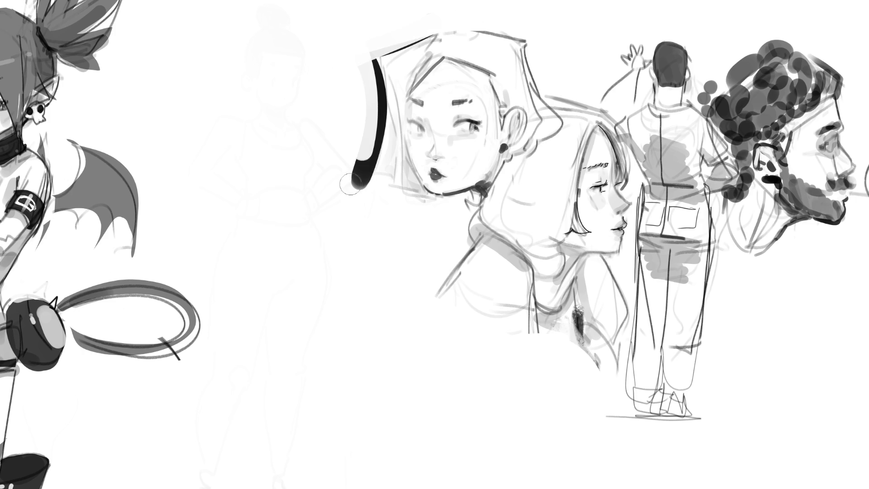
pyautogui.moveTo(358, 68); pyautogui.dragTo(370, 151)
pyautogui.hotkey('ctrl', 'z')
# - Add a thin black edge line, undo the stray grey stroke, and zoom out to the whole sheet
pyautogui.moveTo(374, 187)
pyautogui.mouseDown()
pyautogui.moveTo(384, 181)
pyautogui.moveTo(361, 189)
pyautogui.moveTo(406, 209)
pyautogui.moveTo(428, 200)
pyautogui.moveTo(422, 216)
pyautogui.moveTo(457, 206)
pyautogui.moveTo(368, 188)
pyautogui.mouseUp()
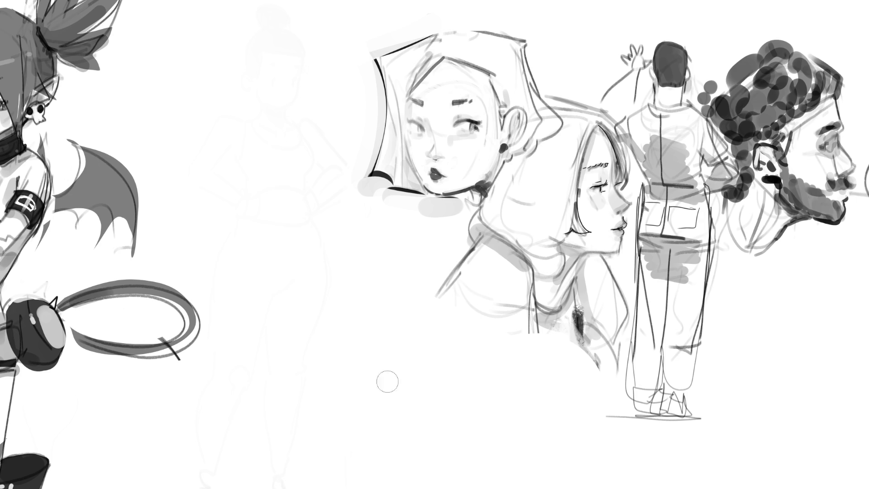
pyautogui.hotkey('ctrl', 'z')
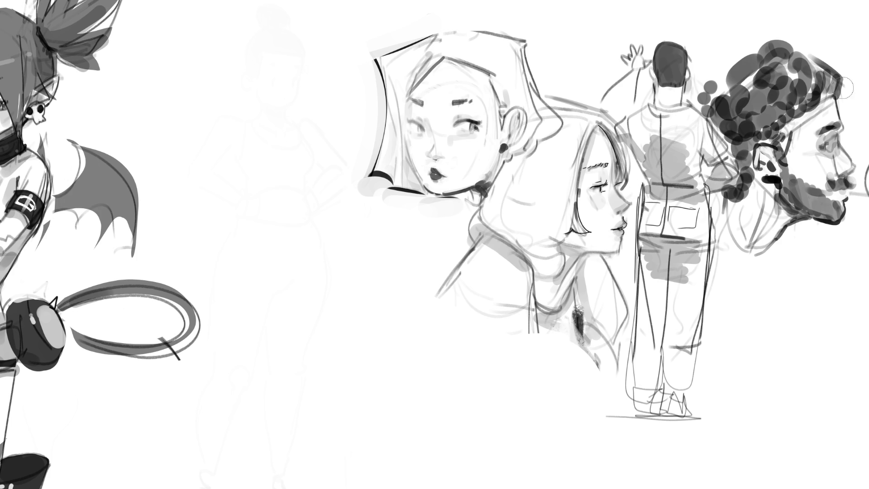
pyautogui.hotkey('ctrl', '-')
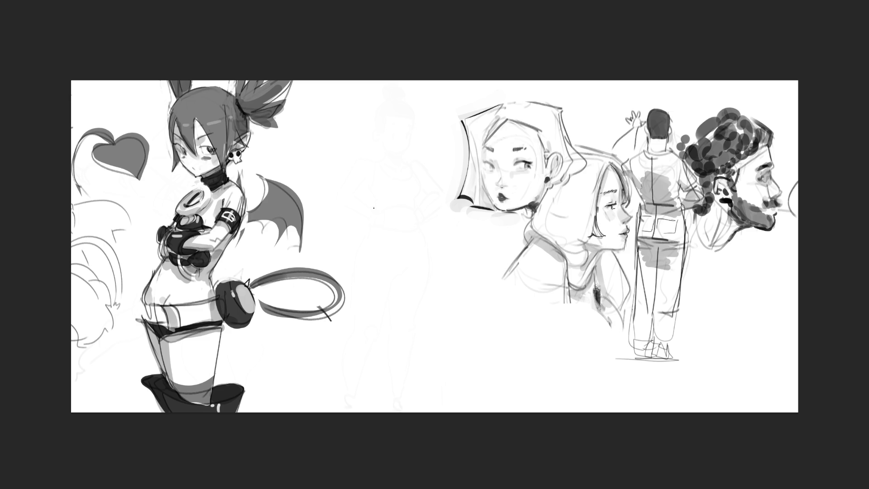
# - Draw a rough head oval and body contour lines for a new figure
pyautogui.moveTo(382, 239)
pyautogui.mouseDown()
pyautogui.moveTo(389, 197)
pyautogui.moveTo(413, 226)
pyautogui.moveTo(408, 245)
pyautogui.moveTo(416, 248)
pyautogui.moveTo(387, 284)
pyautogui.moveTo(439, 365)
pyautogui.mouseUp()
pyautogui.moveTo(413, 221); pyautogui.dragTo(458, 402)
pyautogui.moveTo(419, 322); pyautogui.dragTo(442, 386)
pyautogui.moveTo(391, 189)
pyautogui.mouseDown()
pyautogui.moveTo(369, 216)
pyautogui.moveTo(390, 302)
pyautogui.moveTo(376, 329)
pyautogui.moveTo(368, 202)
pyautogui.moveTo(356, 313)
pyautogui.moveTo(346, 282)
pyautogui.moveTo(390, 315)
pyautogui.moveTo(443, 245)
pyautogui.moveTo(434, 257)
pyautogui.moveTo(474, 308)
pyautogui.moveTo(474, 358)
pyautogui.mouseUp()
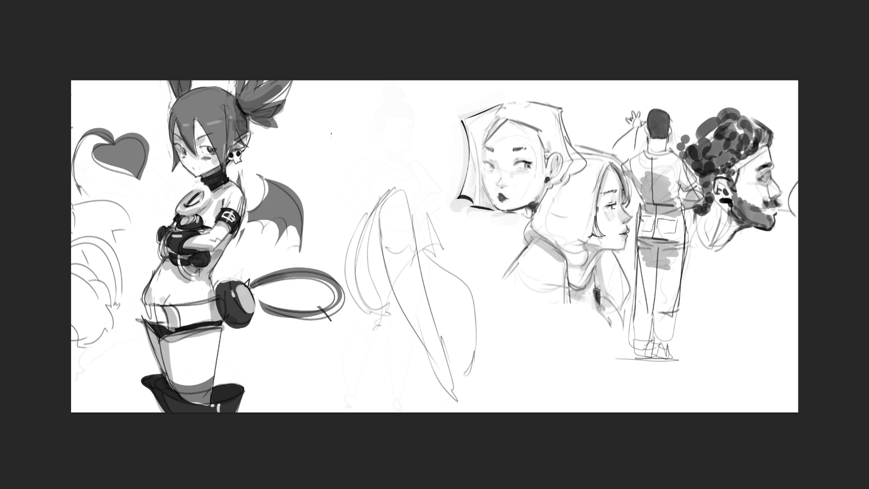
# - Rough in a loose second head above, with zigzag strokes rising from it
pyautogui.moveTo(331, 134)
pyautogui.mouseDown()
pyautogui.moveTo(354, 125)
pyautogui.moveTo(352, 117)
pyautogui.moveTo(355, 149)
pyautogui.moveTo(344, 154)
pyautogui.mouseUp()
pyautogui.moveTo(349, 115)
pyautogui.mouseDown()
pyautogui.moveTo(362, 127)
pyautogui.moveTo(355, 146)
pyautogui.mouseUp()
pyautogui.moveTo(335, 143)
pyautogui.mouseDown()
pyautogui.moveTo(357, 157)
pyautogui.moveTo(383, 103)
pyautogui.mouseUp()
pyautogui.moveTo(384, 123)
pyautogui.mouseDown()
pyautogui.moveTo(373, 133)
pyautogui.moveTo(376, 117)
pyautogui.mouseUp()
pyautogui.moveTo(376, 107)
pyautogui.mouseDown()
pyautogui.moveTo(384, 89)
pyautogui.moveTo(381, 117)
pyautogui.moveTo(400, 94)
pyautogui.moveTo(396, 110)
pyautogui.mouseUp()
# - Add zigzags, a scribble and long curves and arcs around the top head sketch
pyautogui.moveTo(392, 114); pyautogui.dragTo(393, 97)
pyautogui.moveTo(388, 97); pyautogui.dragTo(391, 83)
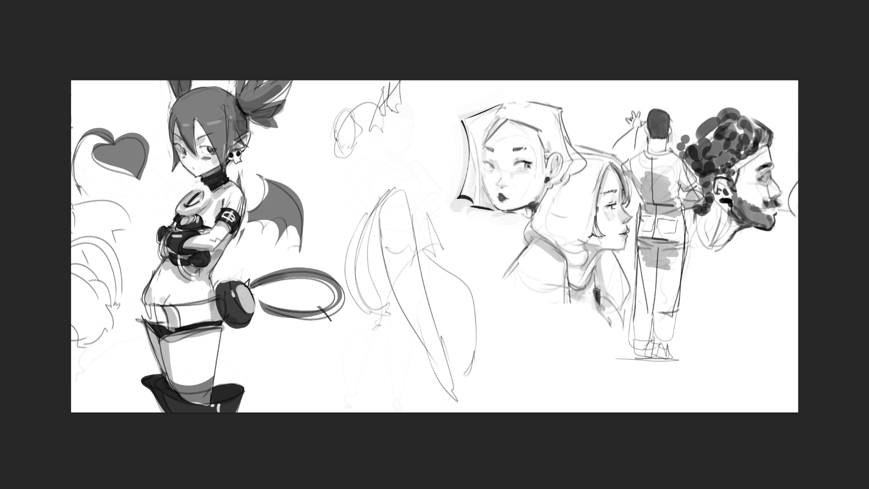
pyautogui.moveTo(385, 115); pyautogui.dragTo(395, 101)
pyautogui.moveTo(393, 109); pyautogui.dragTo(416, 106)
pyautogui.moveTo(387, 117)
pyautogui.mouseDown()
pyautogui.moveTo(394, 110)
pyautogui.moveTo(390, 125)
pyautogui.moveTo(419, 162)
pyautogui.moveTo(437, 165)
pyautogui.mouseUp()
pyautogui.moveTo(427, 110); pyautogui.dragTo(421, 143)
pyautogui.moveTo(341, 111)
pyautogui.mouseDown()
pyautogui.moveTo(318, 179)
pyautogui.moveTo(328, 184)
pyautogui.mouseUp()
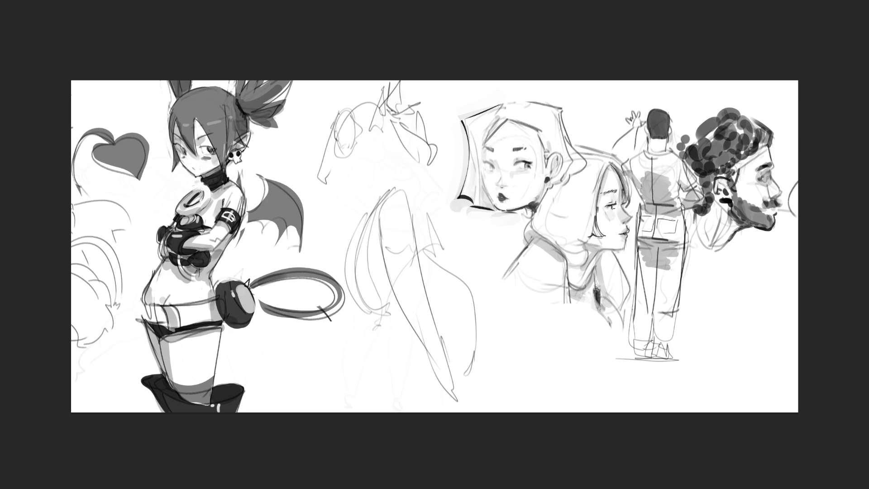
pyautogui.moveTo(370, 87); pyautogui.dragTo(334, 122)
pyautogui.moveTo(366, 138); pyautogui.dragTo(379, 166)
# - Lasso the rough middle sketch, delete it and deselect
pyautogui.moveTo(299, 112)
pyautogui.mouseDown()
pyautogui.moveTo(316, 94)
pyautogui.moveTo(422, 83)
pyautogui.moveTo(455, 161)
pyautogui.moveTo(452, 199)
pyautogui.moveTo(495, 343)
pyautogui.moveTo(428, 416)
pyautogui.moveTo(257, 162)
pyautogui.mouseUp()
pyautogui.press('Delete')
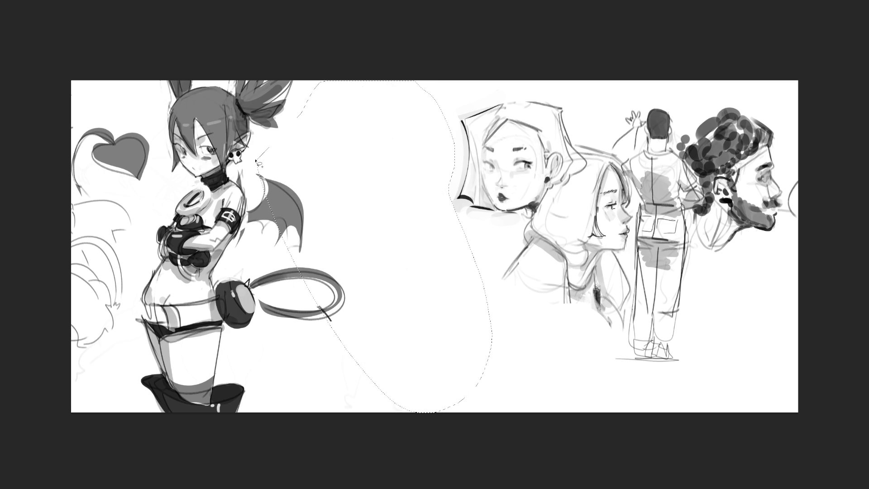
pyautogui.hotkey('ctrl', 'd')
# - Draw the back-view torso's top arch, neck, shoulders, spine and side contours
pyautogui.moveTo(344, 119)
pyautogui.mouseDown()
pyautogui.moveTo(359, 92)
pyautogui.moveTo(381, 125)
pyautogui.moveTo(323, 137)
pyautogui.moveTo(369, 189)
pyautogui.mouseUp()
pyautogui.moveTo(381, 119)
pyautogui.mouseDown()
pyautogui.moveTo(409, 147)
pyautogui.moveTo(395, 185)
pyautogui.mouseUp()
pyautogui.moveTo(374, 107); pyautogui.dragTo(390, 234)
pyautogui.moveTo(362, 181); pyautogui.dragTo(352, 199)
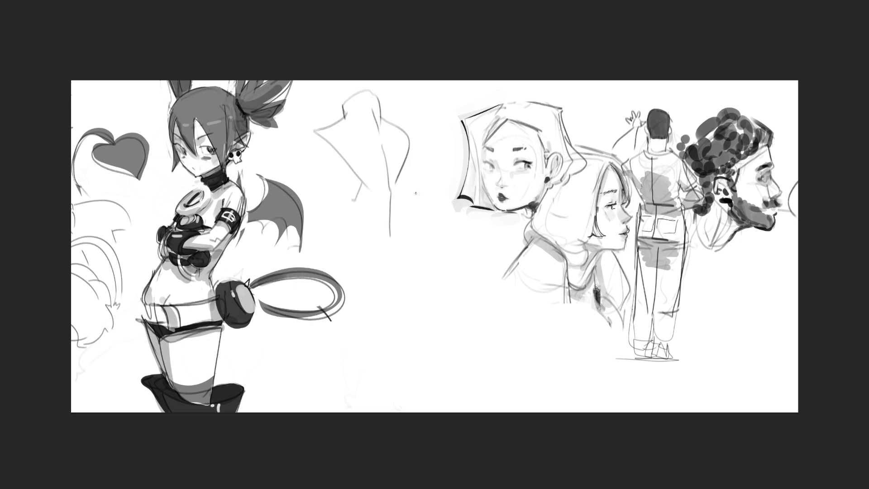
pyautogui.moveTo(410, 185); pyautogui.dragTo(416, 201)
pyautogui.moveTo(395, 121); pyautogui.dragTo(422, 202)
pyautogui.moveTo(331, 119)
pyautogui.mouseDown()
pyautogui.moveTo(294, 137)
pyautogui.moveTo(295, 157)
pyautogui.moveTo(353, 215)
pyautogui.moveTo(376, 218)
pyautogui.mouseUp()
# - Extend the back's contours downward with strokes below and beside the torso
pyautogui.moveTo(389, 223)
pyautogui.mouseDown()
pyautogui.moveTo(387, 268)
pyautogui.moveTo(411, 268)
pyautogui.mouseUp()
pyautogui.moveTo(422, 209); pyautogui.dragTo(418, 267)
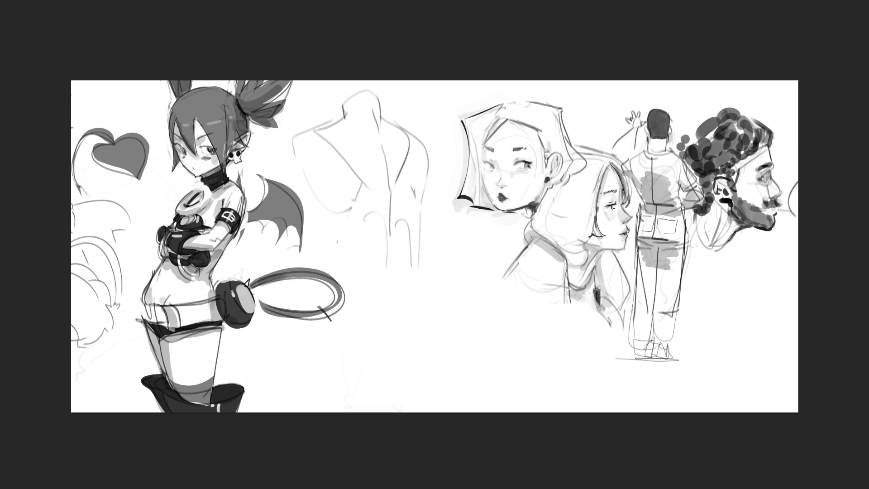
pyautogui.moveTo(319, 202)
pyautogui.mouseDown()
pyautogui.moveTo(360, 271)
pyautogui.moveTo(394, 267)
pyautogui.mouseUp()
pyautogui.moveTo(373, 294); pyautogui.dragTo(401, 302)
pyautogui.moveTo(418, 258); pyautogui.dragTo(431, 321)
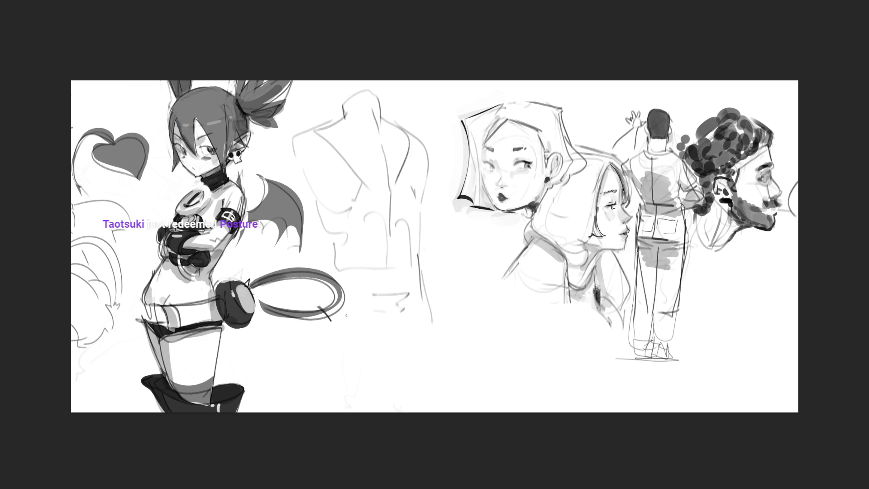
pyautogui.moveTo(333, 256)
pyautogui.mouseDown()
pyautogui.moveTo(319, 349)
pyautogui.moveTo(340, 375)
pyautogui.moveTo(392, 360)
pyautogui.moveTo(399, 377)
pyautogui.moveTo(442, 358)
pyautogui.mouseUp()
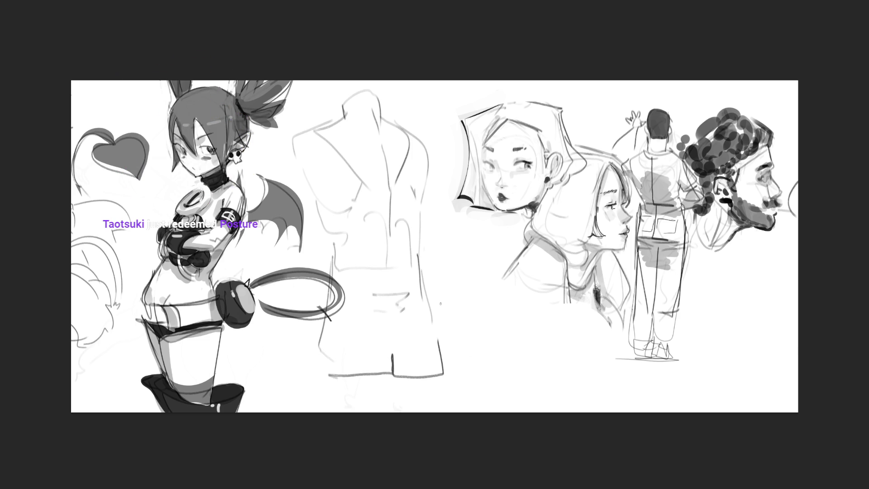
# - Add box outlines, a small triangle and long diagonal guide lines around the torso
pyautogui.moveTo(440, 304)
pyautogui.mouseDown()
pyautogui.moveTo(509, 308)
pyautogui.moveTo(541, 344)
pyautogui.moveTo(455, 363)
pyautogui.mouseUp()
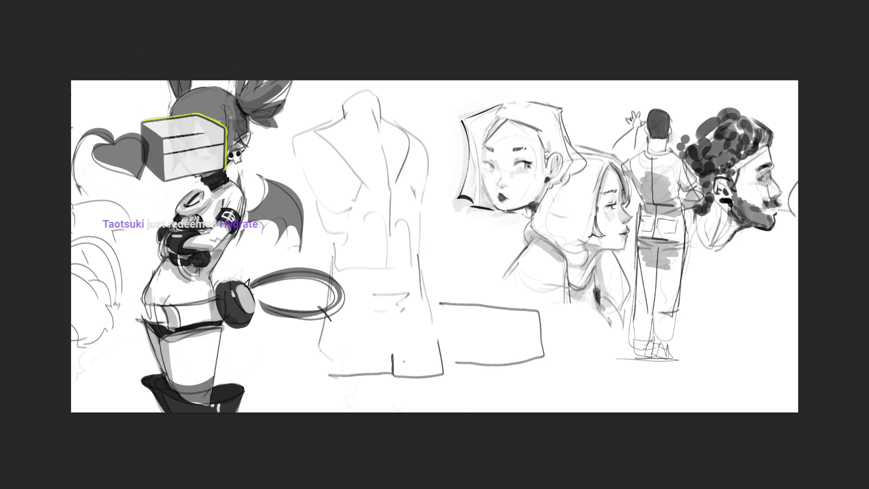
pyautogui.moveTo(327, 309)
pyautogui.mouseDown()
pyautogui.moveTo(209, 338)
pyautogui.moveTo(272, 376)
pyautogui.moveTo(332, 376)
pyautogui.mouseUp()
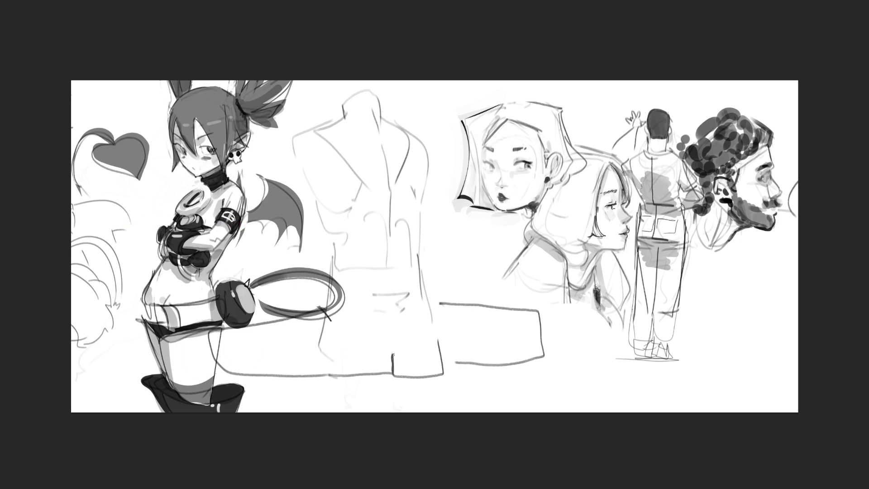
pyautogui.moveTo(393, 355)
pyautogui.mouseDown()
pyautogui.moveTo(410, 373)
pyautogui.moveTo(355, 374)
pyautogui.moveTo(392, 358)
pyautogui.moveTo(369, 374)
pyautogui.moveTo(466, 367)
pyautogui.mouseUp()
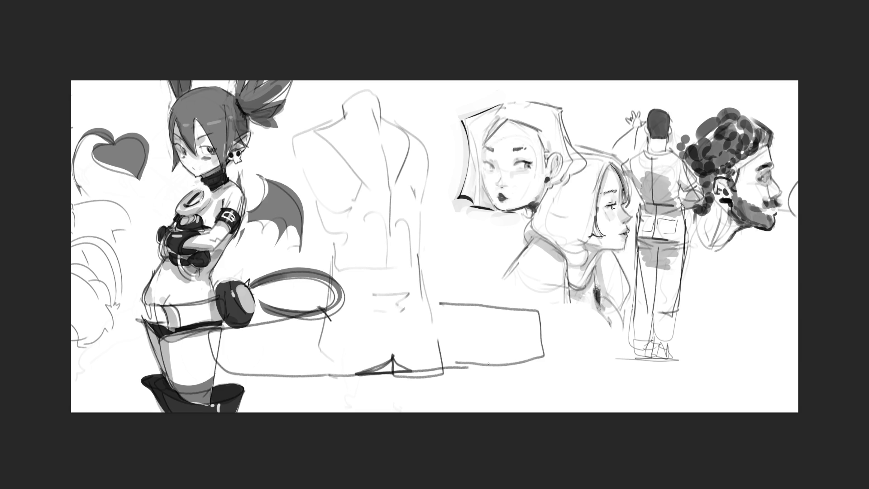
pyautogui.moveTo(412, 131)
pyautogui.mouseDown()
pyautogui.moveTo(449, 177)
pyautogui.moveTo(435, 208)
pyautogui.moveTo(508, 240)
pyautogui.mouseUp()
pyautogui.moveTo(551, 292); pyautogui.dragTo(559, 305)
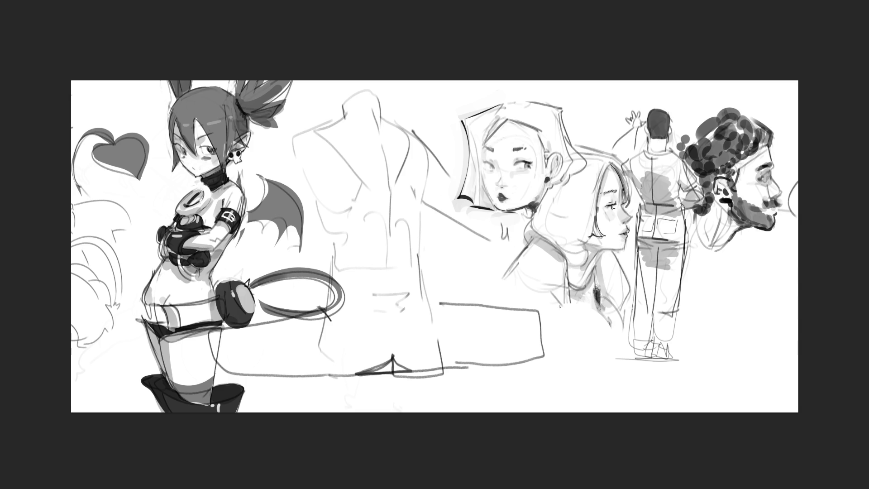
pyautogui.moveTo(301, 129); pyautogui.dragTo(225, 210)
pyautogui.moveTo(297, 185); pyautogui.dragTo(209, 258)
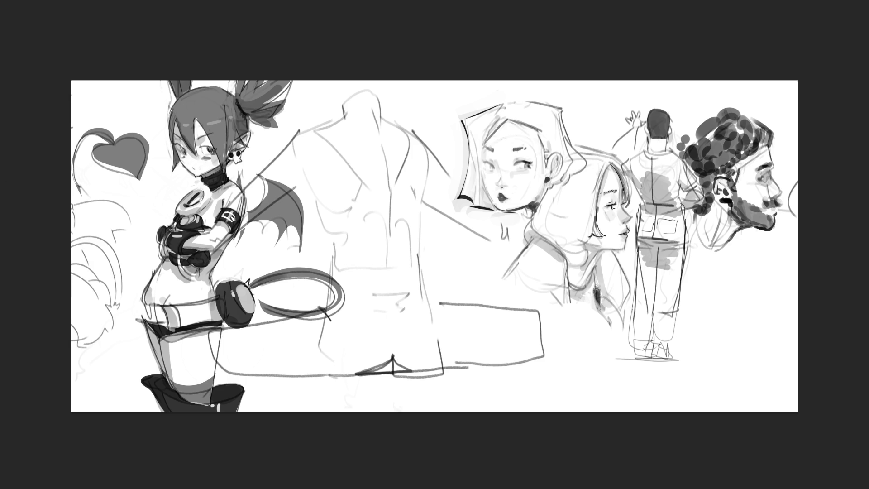
# - Lasso the rough torso and box sketch, delete it and clear the selection
pyautogui.moveTo(172, 167)
pyautogui.mouseDown()
pyautogui.moveTo(390, 80)
pyautogui.moveTo(456, 160)
pyautogui.moveTo(462, 209)
pyautogui.moveTo(508, 225)
pyautogui.moveTo(502, 280)
pyautogui.moveTo(548, 305)
pyautogui.moveTo(308, 399)
pyautogui.moveTo(73, 185)
pyautogui.moveTo(128, 131)
pyautogui.mouseUp()
pyautogui.press('Delete')
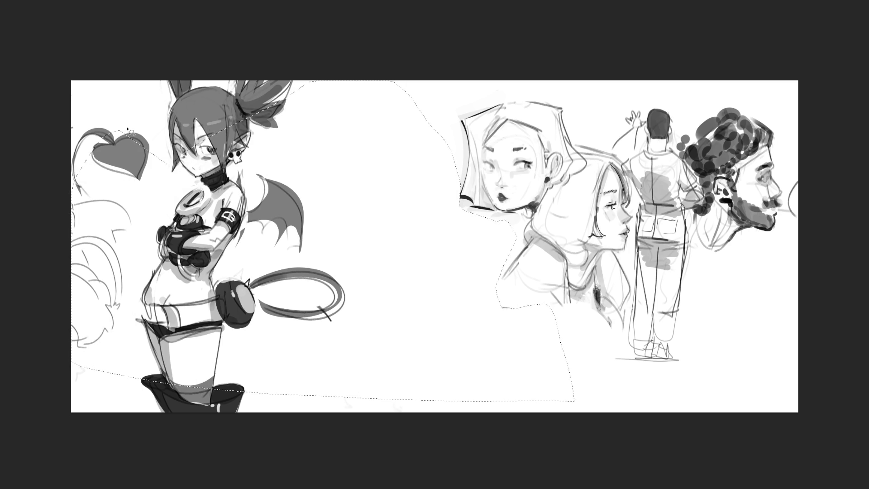
pyautogui.hotkey('ctrl', 'd')
# - With the brush (B), sketch a roof-like head shape with lines, a curl and dots
pyautogui.press('b')
pyautogui.moveTo(351, 109)
pyautogui.mouseDown()
pyautogui.moveTo(336, 141)
pyautogui.moveTo(347, 151)
pyautogui.moveTo(406, 115)
pyautogui.moveTo(368, 117)
pyautogui.mouseUp()
pyautogui.moveTo(414, 101)
pyautogui.mouseDown()
pyautogui.moveTo(413, 134)
pyautogui.moveTo(376, 161)
pyautogui.mouseUp()
pyautogui.moveTo(362, 121); pyautogui.dragTo(358, 159)
pyautogui.moveTo(365, 147)
pyautogui.mouseDown()
pyautogui.moveTo(367, 156)
pyautogui.moveTo(401, 140)
pyautogui.mouseUp()
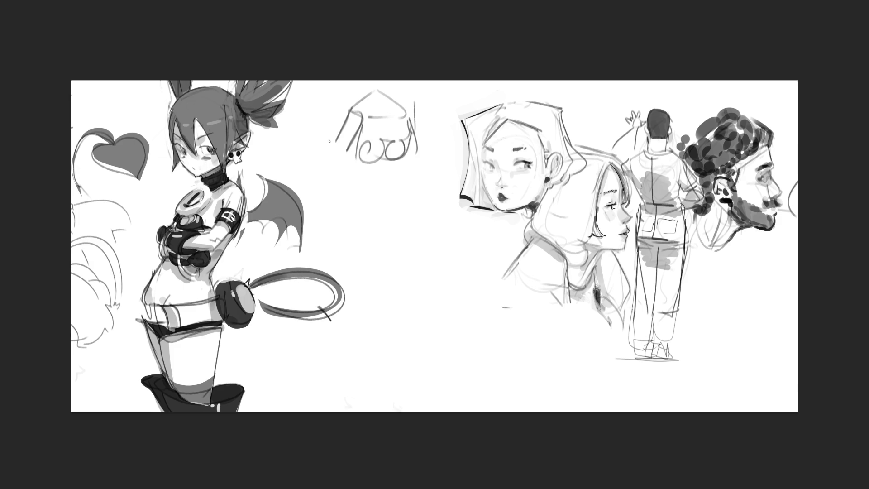
pyautogui.click(361, 191)
# - Add a heart-shaped loop, an arm shape and short strokes to the gesture figure
pyautogui.moveTo(357, 179)
pyautogui.mouseDown()
pyautogui.moveTo(320, 204)
pyautogui.moveTo(371, 258)
pyautogui.mouseUp()
pyautogui.moveTo(356, 180)
pyautogui.mouseDown()
pyautogui.moveTo(357, 244)
pyautogui.moveTo(371, 252)
pyautogui.moveTo(390, 248)
pyautogui.moveTo(357, 203)
pyautogui.moveTo(440, 199)
pyautogui.mouseUp()
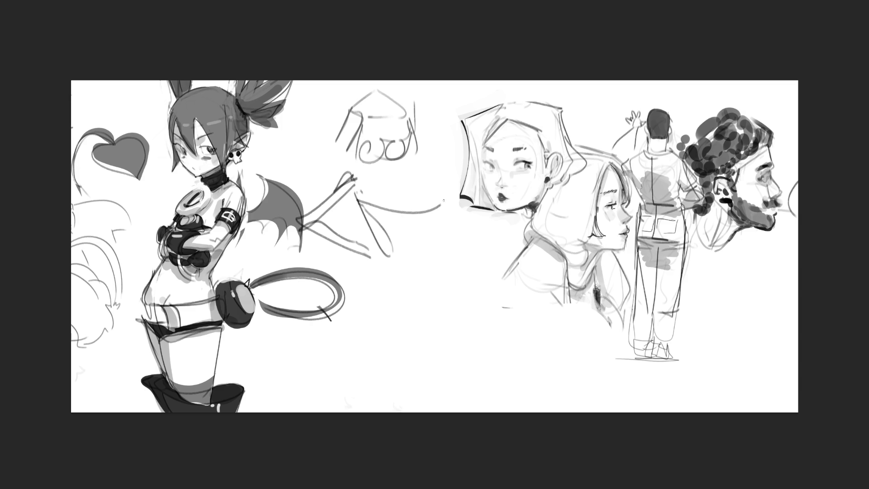
pyautogui.moveTo(383, 198)
pyautogui.mouseDown()
pyautogui.moveTo(441, 195)
pyautogui.moveTo(424, 212)
pyautogui.mouseUp()
pyautogui.moveTo(421, 171); pyautogui.dragTo(421, 186)
pyautogui.moveTo(412, 166)
pyautogui.mouseDown()
pyautogui.moveTo(436, 169)
pyautogui.moveTo(434, 186)
pyautogui.mouseUp()
pyautogui.moveTo(434, 187)
pyautogui.mouseDown()
pyautogui.moveTo(443, 169)
pyautogui.moveTo(366, 176)
pyautogui.moveTo(396, 195)
pyautogui.moveTo(454, 207)
pyautogui.moveTo(393, 260)
pyautogui.moveTo(356, 216)
pyautogui.moveTo(337, 217)
pyautogui.mouseUp()
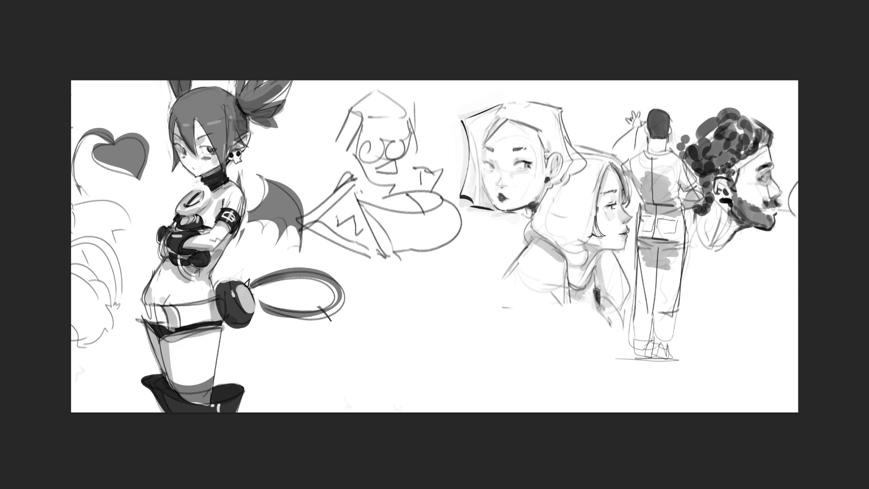
# - Sketch a cone-shaped torso and U-shaped legs, then begin a lasso around the figure
pyautogui.moveTo(355, 264)
pyautogui.mouseDown()
pyautogui.moveTo(328, 253)
pyautogui.moveTo(319, 263)
pyautogui.mouseUp()
pyautogui.moveTo(481, 219); pyautogui.dragTo(481, 226)
pyautogui.moveTo(436, 257); pyautogui.dragTo(416, 326)
pyautogui.moveTo(388, 273)
pyautogui.mouseDown()
pyautogui.moveTo(374, 275)
pyautogui.moveTo(399, 323)
pyautogui.mouseUp()
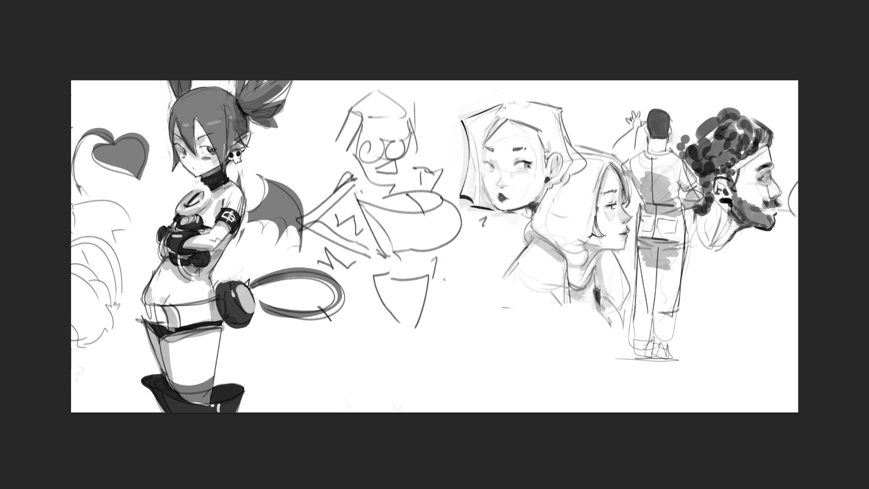
pyautogui.moveTo(366, 285)
pyautogui.mouseDown()
pyautogui.moveTo(339, 375)
pyautogui.moveTo(405, 341)
pyautogui.mouseUp()
pyautogui.moveTo(444, 285)
pyautogui.mouseDown()
pyautogui.moveTo(445, 309)
pyautogui.moveTo(405, 382)
pyautogui.moveTo(409, 345)
pyautogui.mouseUp()
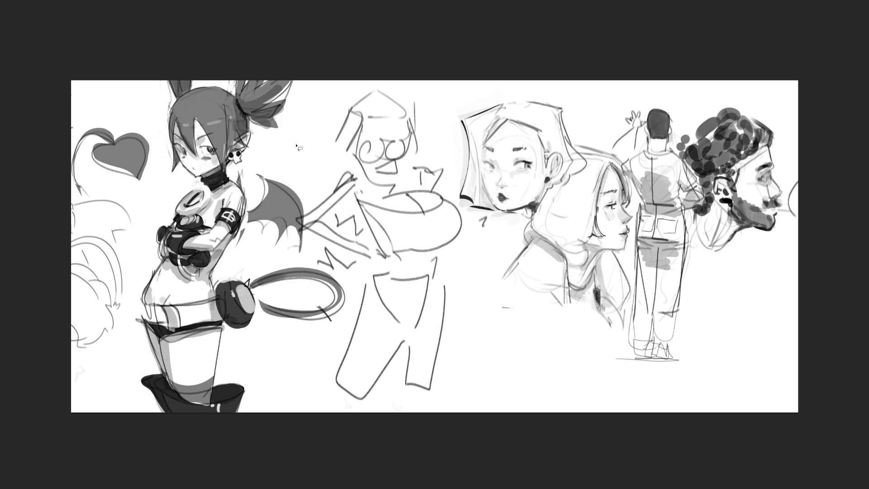
pyautogui.moveTo(297, 146)
pyautogui.mouseDown()
pyautogui.moveTo(419, 100)
pyautogui.moveTo(450, 157)
pyautogui.moveTo(488, 286)
pyautogui.moveTo(487, 330)
pyautogui.moveTo(460, 404)
pyautogui.moveTo(248, 390)
pyautogui.moveTo(279, 165)
pyautogui.moveTo(295, 145)
pyautogui.mouseUp()
# - Delete the lassoed loose figure sketch and clear the selection
pyautogui.press('Delete')
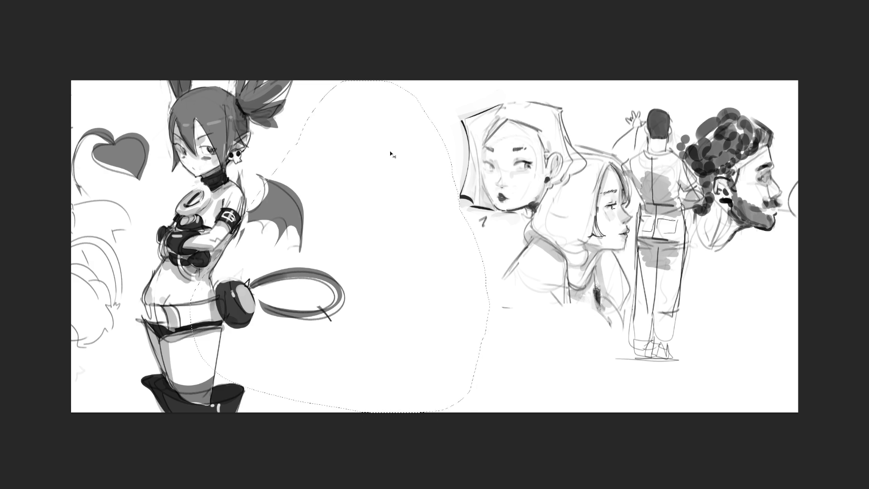
pyautogui.hotkey('ctrl', 'shift', 'a')
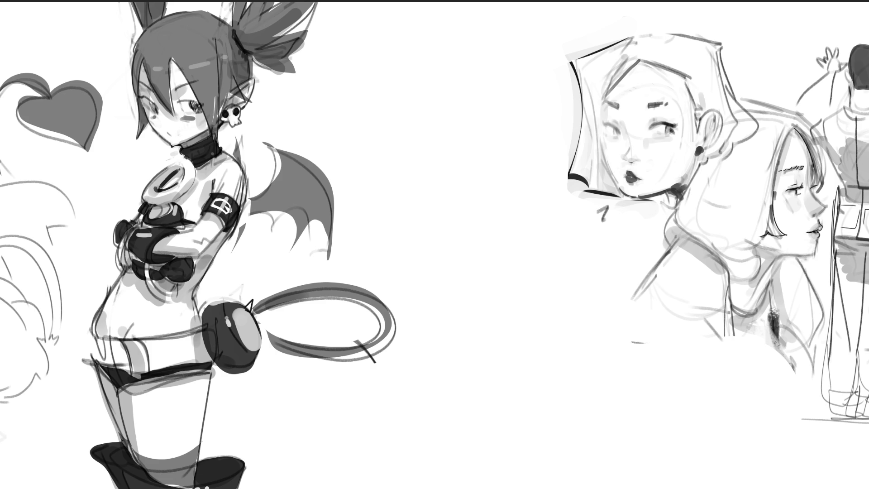
# - Lightly outline the bespectacled maid with bow tie, skirt and broom, then zoom in
pyautogui.moveTo(376, 43); pyautogui.dragTo(427, 107)
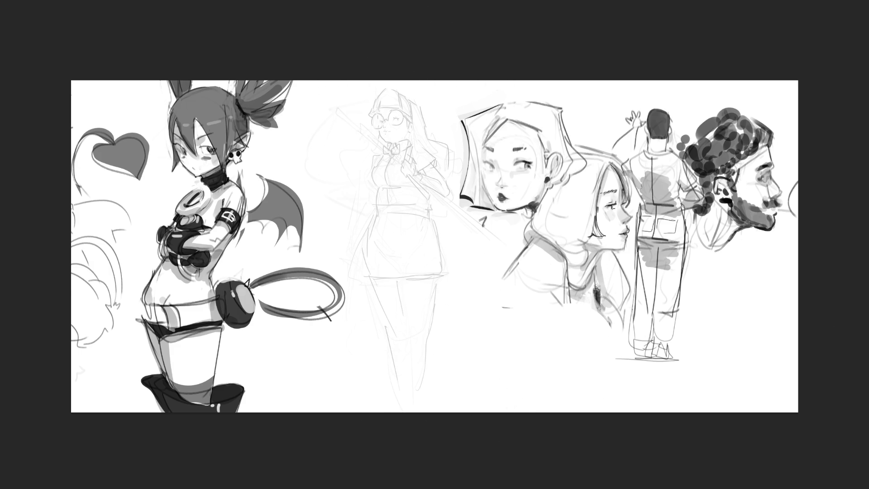
pyautogui.hotkey('ctrl', '+')
pyautogui.hscroll(-3, 435, 245)
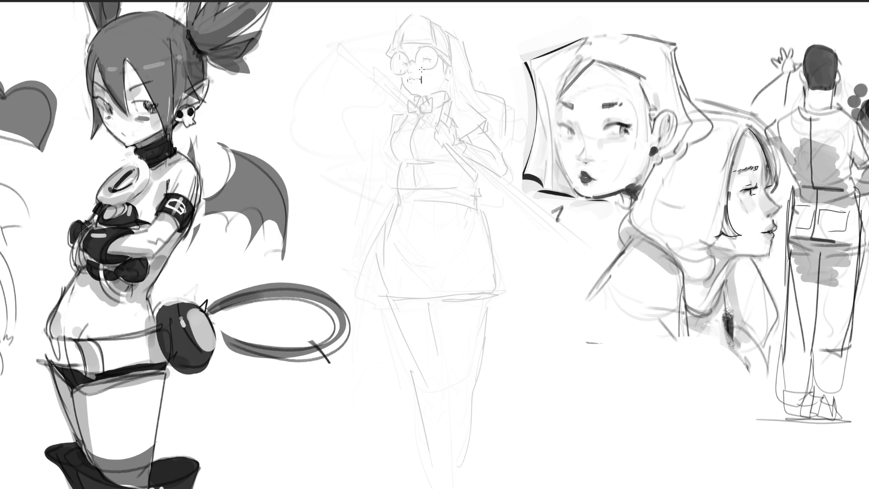
# - Redraw the maid's nose, closed eye and open mouth under the glasses
pyautogui.hotkey('ctrl', 'z')
pyautogui.moveTo(408, 70); pyautogui.dragTo(412, 62)
pyautogui.moveTo(423, 64); pyautogui.dragTo(433, 61)
pyautogui.moveTo(410, 77); pyautogui.dragTo(418, 78)
pyautogui.moveTo(402, 59); pyautogui.dragTo(413, 36)
pyautogui.hotkey('ctrl', 'z')
# - Add an arc over the glasses, an ear, the head outline and a hair bun
pyautogui.moveTo(400, 57)
pyautogui.mouseDown()
pyautogui.moveTo(429, 46)
pyautogui.moveTo(404, 76)
pyautogui.mouseUp()
pyautogui.moveTo(450, 66); pyautogui.dragTo(453, 73)
pyautogui.moveTo(401, 54); pyautogui.dragTo(455, 44)
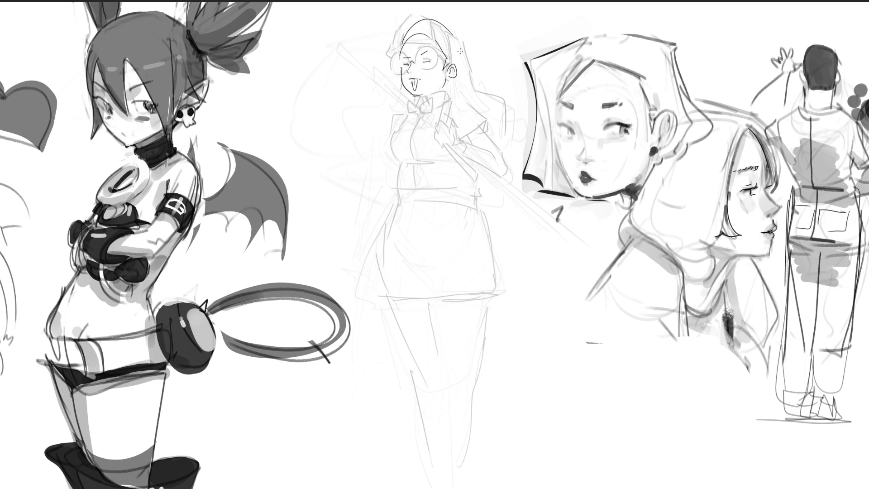
pyautogui.moveTo(459, 76); pyautogui.dragTo(454, 82)
pyautogui.moveTo(454, 32); pyautogui.dragTo(469, 49)
# - Add forehead hair strands and darken the demon girl's eyelid line and brow
pyautogui.moveTo(126, 60); pyautogui.dragTo(145, 86)
pyautogui.moveTo(134, 103); pyautogui.dragTo(153, 101)
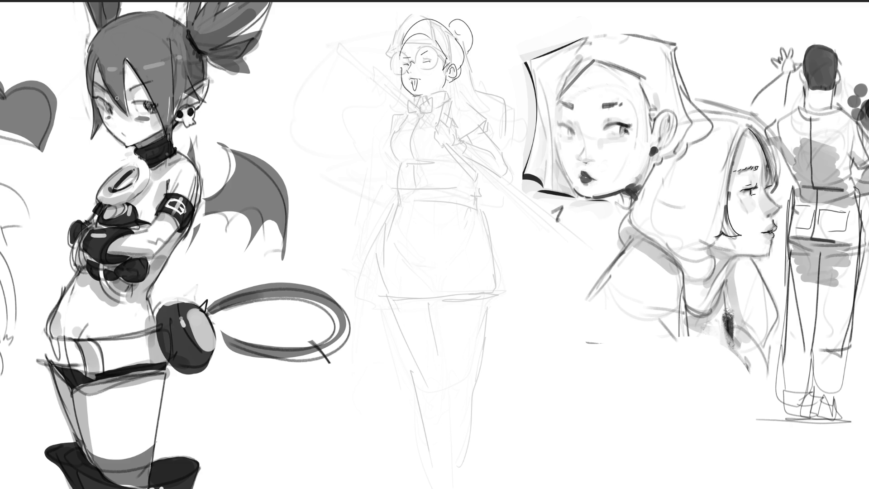
pyautogui.moveTo(130, 92); pyautogui.dragTo(142, 88)
pyautogui.moveTo(125, 59); pyautogui.dragTo(129, 114)
# - Redraw a diagonal dark hair strand until it looks right, then darken the left strand
pyautogui.moveTo(96, 65); pyautogui.dragTo(131, 117)
pyautogui.hotkey('ctrl', 'z')
pyautogui.moveTo(97, 62); pyautogui.dragTo(138, 127)
pyautogui.hotkey('ctrl', 'z')
pyautogui.moveTo(97, 60)
pyautogui.mouseDown()
pyautogui.moveTo(104, 89)
pyautogui.moveTo(137, 118)
pyautogui.moveTo(101, 78)
pyautogui.moveTo(134, 116)
pyautogui.mouseUp()
pyautogui.hotkey('ctrl', 'z')
pyautogui.hotkey('ctrl', 'z')
pyautogui.moveTo(96, 61); pyautogui.dragTo(130, 117)
pyautogui.hotkey('ctrl', 'z')
pyautogui.hotkey('ctrl', 'z')
pyautogui.moveTo(94, 97); pyautogui.dragTo(86, 141)
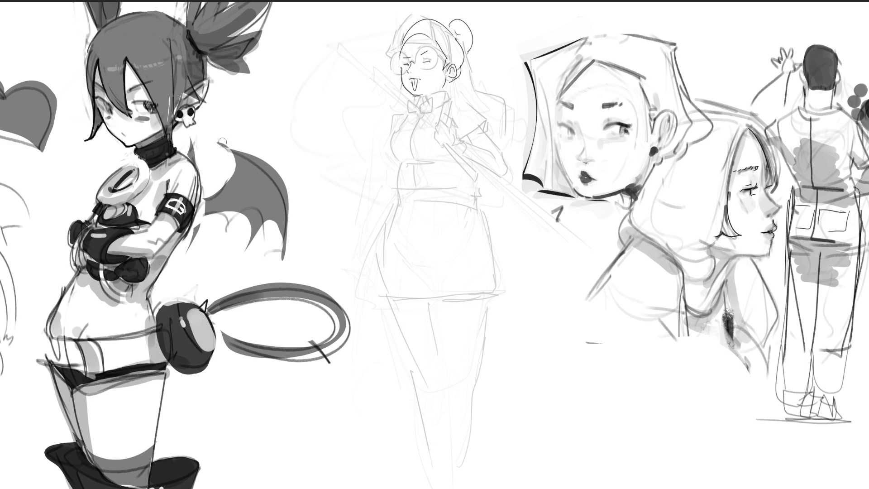
# - Stroke a dark outline along the wing's top edge, redoing it, then darken the upper-left edge
pyautogui.moveTo(219, 143)
pyautogui.mouseDown()
pyautogui.moveTo(280, 169)
pyautogui.moveTo(243, 147)
pyautogui.moveTo(286, 187)
pyautogui.moveTo(261, 157)
pyautogui.moveTo(283, 179)
pyautogui.moveTo(288, 262)
pyautogui.mouseUp()
pyautogui.hotkey('ctrl', 'z')
pyautogui.hotkey('ctrl', 'z')
pyautogui.hotkey('ctrl', 'z')
pyautogui.hotkey('ctrl', 'z')
pyautogui.hotkey('ctrl', 'z')
pyautogui.moveTo(235, 143)
pyautogui.mouseDown()
pyautogui.moveTo(277, 170)
pyautogui.moveTo(288, 258)
pyautogui.mouseUp()
pyautogui.hotkey('ctrl', 'z')
pyautogui.moveTo(236, 150); pyautogui.dragTo(233, 175)
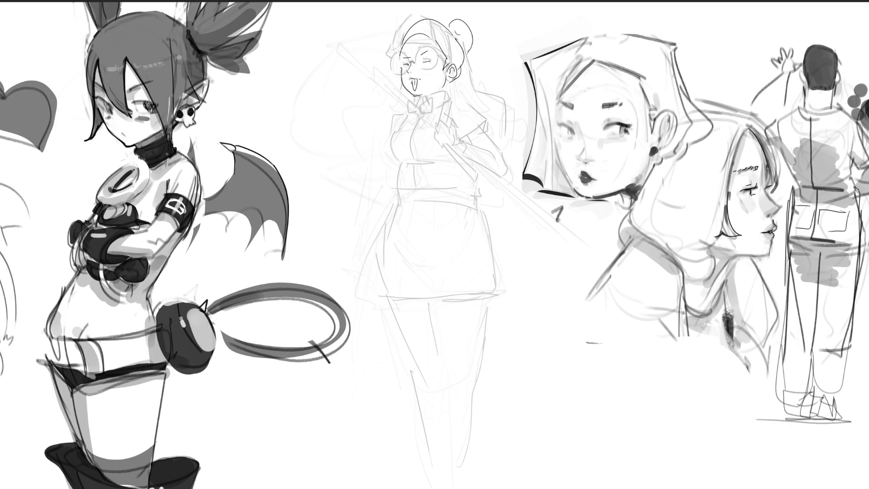
# - Draw a clean dark line down the girl's left hair edge, redrawing it twice
pyautogui.moveTo(94, 37)
pyautogui.mouseDown()
pyautogui.moveTo(83, 92)
pyautogui.moveTo(99, 47)
pyautogui.moveTo(85, 83)
pyautogui.mouseUp()
pyautogui.hotkey('ctrl', 'z')
pyautogui.hotkey('ctrl', 'z')
pyautogui.hotkey('ctrl', 'z')
pyautogui.hotkey('ctrl', 'z')
pyautogui.hotkey('ctrl', 'z')
pyautogui.moveTo(101, 29); pyautogui.dragTo(85, 89)
pyautogui.hotkey('ctrl', 'z')
pyautogui.moveTo(102, 28); pyautogui.dragTo(85, 88)
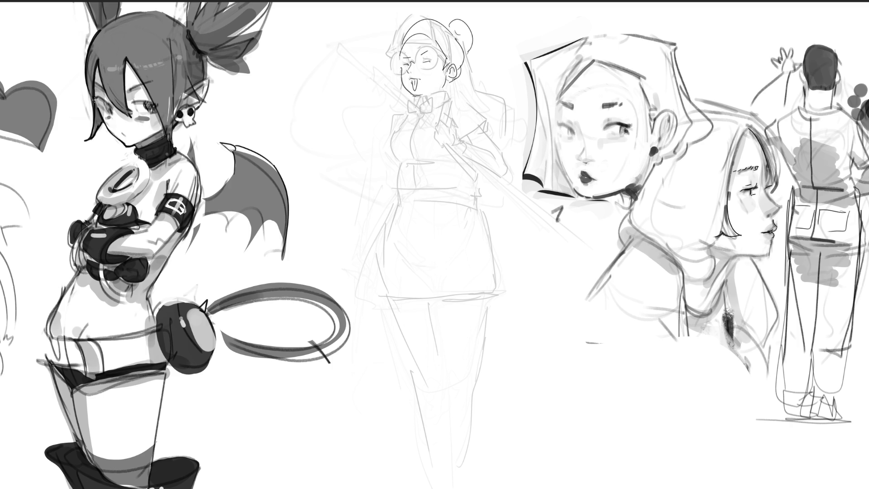
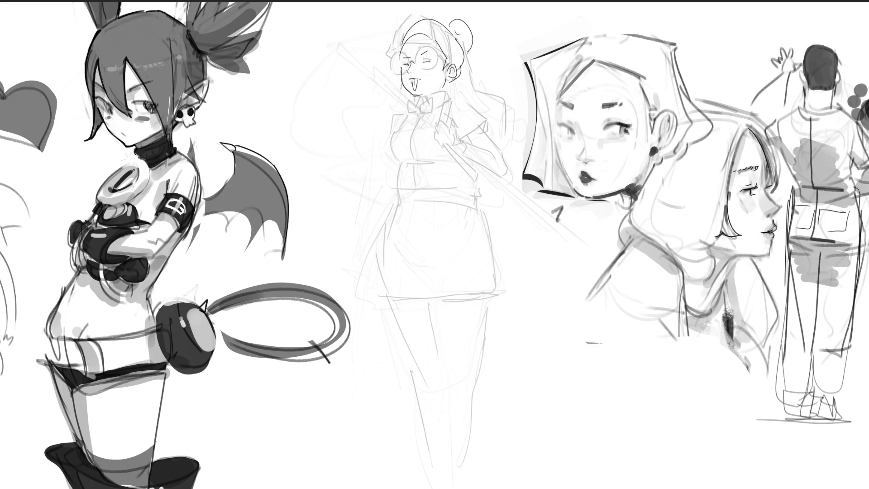
# - Ink the ponytail's hair tie firmly and add a curving stroke out from the hair
pyautogui.moveTo(186, 29); pyautogui.dragTo(207, 56)
pyautogui.moveTo(206, 56)
pyautogui.mouseDown()
pyautogui.moveTo(259, 79)
pyautogui.moveTo(241, 56)
pyautogui.moveTo(272, 34)
pyautogui.mouseUp()
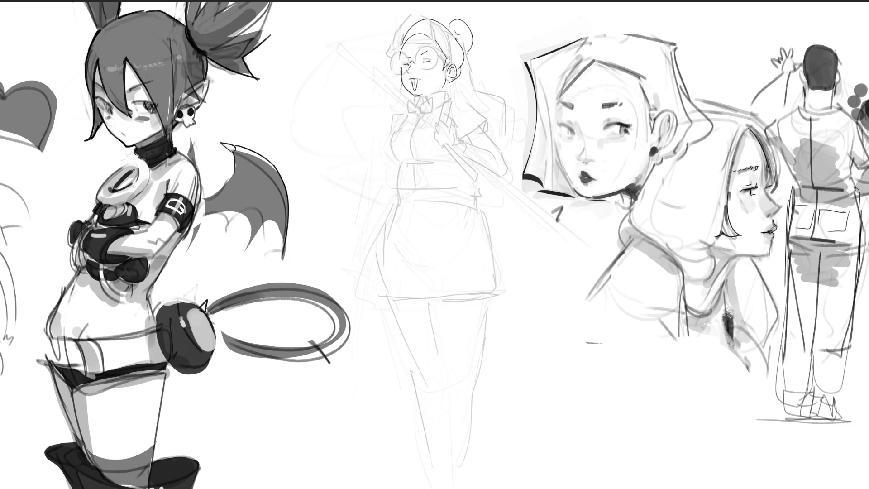
pyautogui.moveTo(208, 63); pyautogui.dragTo(195, 49)
# - Ink the hair edge and strokes around the ear, then draw a dark skull earring
pyautogui.moveTo(187, 77); pyautogui.dragTo(209, 104)
pyautogui.moveTo(169, 107); pyautogui.dragTo(168, 122)
pyautogui.moveTo(169, 129); pyautogui.dragTo(169, 146)
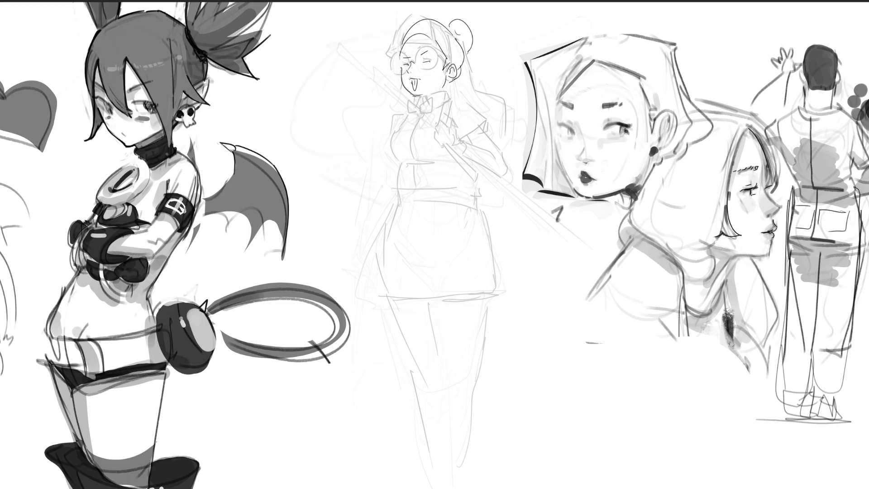
pyautogui.moveTo(192, 109); pyautogui.dragTo(196, 109)
pyautogui.moveTo(180, 109); pyautogui.dragTo(188, 108)
# - Darken the skull earring's right eye hole and stroke the hair and ear edge beside it
pyautogui.click(188, 110)
pyautogui.moveTo(183, 91); pyautogui.dragTo(180, 105)
pyautogui.moveTo(196, 90)
pyautogui.mouseDown()
pyautogui.moveTo(210, 76)
pyautogui.moveTo(204, 98)
pyautogui.mouseUp()
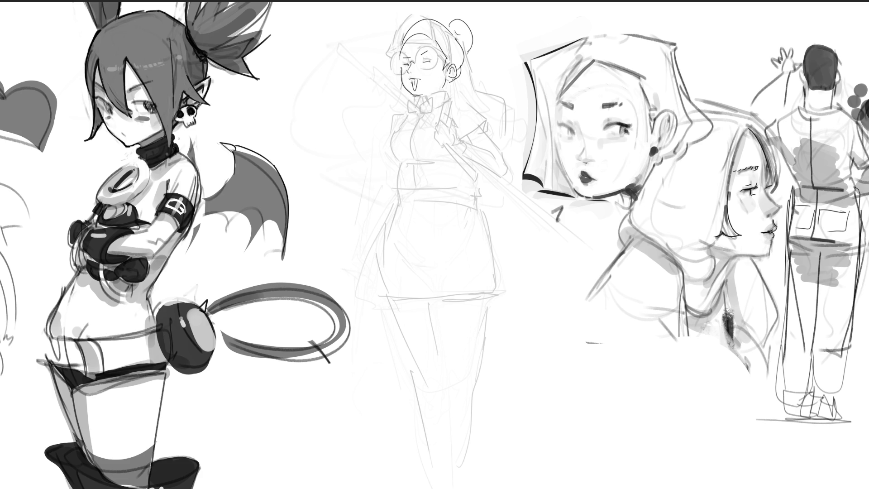
# - Discard trial strokes below the earring and on the wing, and redraw the wing's outer edge
pyautogui.moveTo(178, 136); pyautogui.dragTo(192, 143)
pyautogui.hotkey('ctrl', 'z')
pyautogui.hotkey('ctrl', 'z')
pyautogui.moveTo(234, 149)
pyautogui.mouseDown()
pyautogui.moveTo(229, 182)
pyautogui.moveTo(205, 199)
pyautogui.moveTo(249, 231)
pyautogui.moveTo(220, 216)
pyautogui.moveTo(252, 245)
pyautogui.mouseUp()
pyautogui.hotkey('ctrl', 'z')
pyautogui.moveTo(239, 149); pyautogui.dragTo(281, 215)
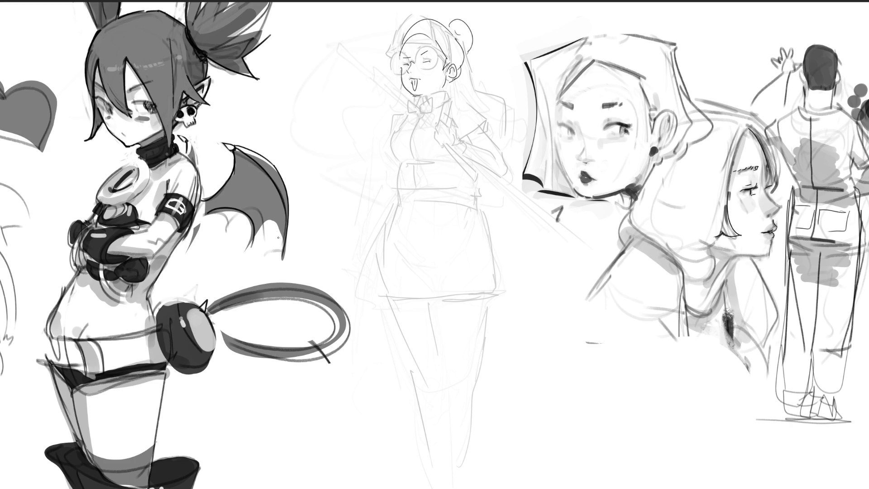
pyautogui.hotkey('ctrl', 'z')
pyautogui.moveTo(239, 149); pyautogui.dragTo(282, 259)
# - Paint white over the wing's lower and scalloped-edge shading and the faint shoulder strokes
pyautogui.moveTo(262, 240)
pyautogui.mouseDown()
pyautogui.moveTo(267, 253)
pyautogui.moveTo(258, 253)
pyautogui.moveTo(277, 246)
pyautogui.mouseUp()
pyautogui.moveTo(213, 216)
pyautogui.mouseDown()
pyautogui.moveTo(248, 225)
pyautogui.moveTo(243, 259)
pyautogui.mouseUp()
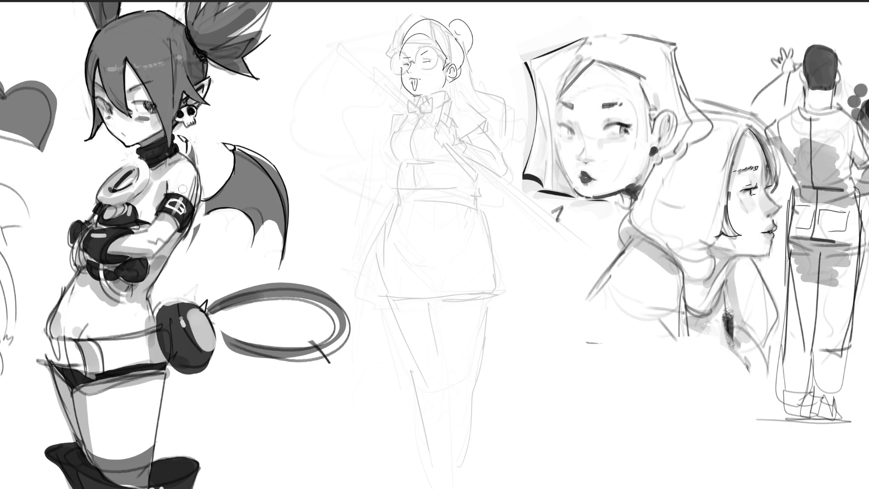
pyautogui.moveTo(182, 189)
pyautogui.mouseDown()
pyautogui.moveTo(188, 195)
pyautogui.moveTo(190, 175)
pyautogui.mouseUp()
# - Draw an eyelash and small dark dots at the outer corner of the demon girl's eye
pyautogui.moveTo(111, 105); pyautogui.dragTo(100, 99)
pyautogui.moveTo(98, 107); pyautogui.dragTo(99, 110)
pyautogui.click(96, 96)
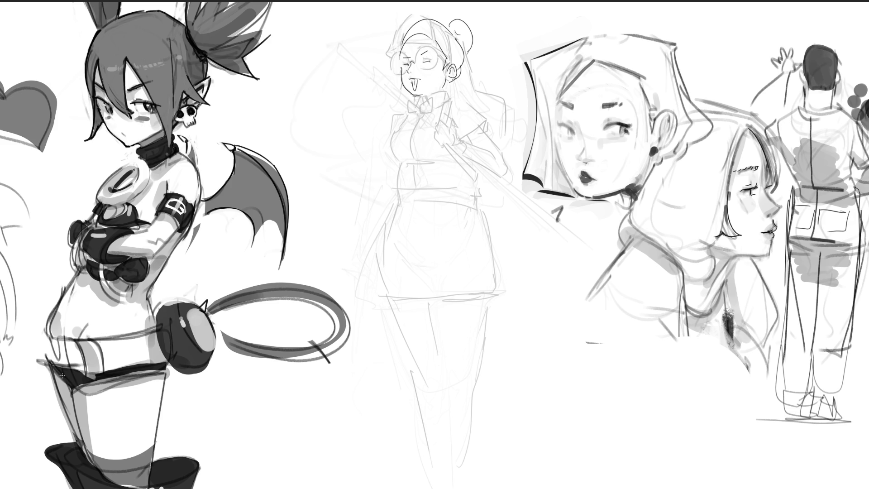
# - Deepen the hip shading and waistband, and draw a clean line along the boot's top edge
pyautogui.moveTo(63, 370); pyautogui.dragTo(66, 372)
pyautogui.moveTo(85, 375)
pyautogui.mouseDown()
pyautogui.moveTo(101, 374)
pyautogui.moveTo(79, 383)
pyautogui.moveTo(166, 373)
pyautogui.moveTo(147, 370)
pyautogui.moveTo(166, 364)
pyautogui.moveTo(167, 378)
pyautogui.mouseUp()
pyautogui.click(165, 372)
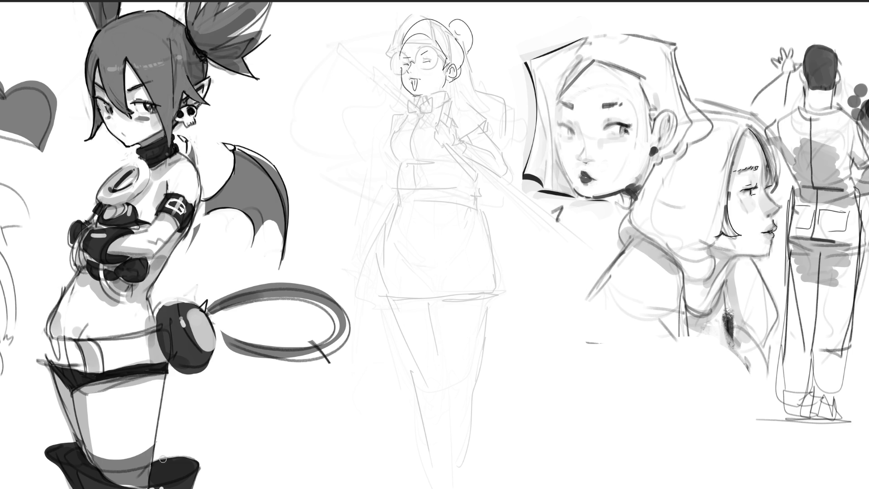
pyautogui.moveTo(154, 456)
pyautogui.mouseDown()
pyautogui.moveTo(202, 454)
pyautogui.moveTo(154, 470)
pyautogui.moveTo(154, 485)
pyautogui.moveTo(158, 473)
pyautogui.moveTo(184, 467)
pyautogui.moveTo(184, 446)
pyautogui.moveTo(201, 480)
pyautogui.mouseUp()
pyautogui.moveTo(185, 448)
pyautogui.mouseDown()
pyautogui.moveTo(203, 456)
pyautogui.moveTo(208, 482)
pyautogui.moveTo(206, 460)
pyautogui.moveTo(199, 480)
pyautogui.moveTo(210, 455)
pyautogui.mouseUp()
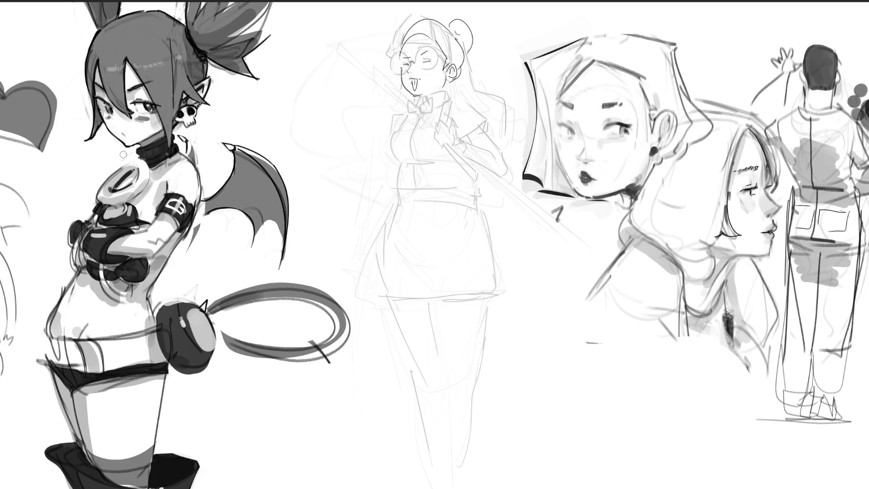
# - Dab two small dark marks on the chest beside the gloved hand
pyautogui.moveTo(122, 203); pyautogui.dragTo(123, 204)
pyautogui.moveTo(124, 205); pyautogui.dragTo(128, 210)
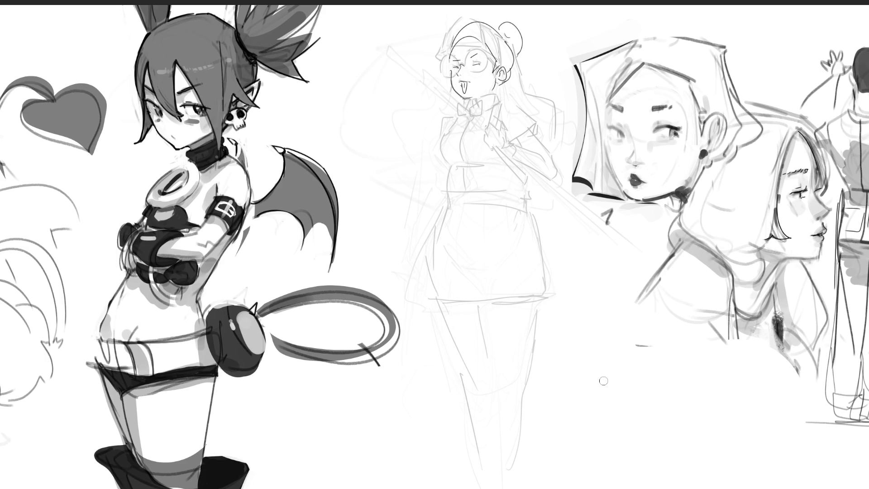
# - Add a stroke at the hip and ink the left thigh outline from hip to knee, redrawing it once
pyautogui.moveTo(98, 335); pyautogui.dragTo(92, 361)
pyautogui.moveTo(100, 372); pyautogui.dragTo(126, 438)
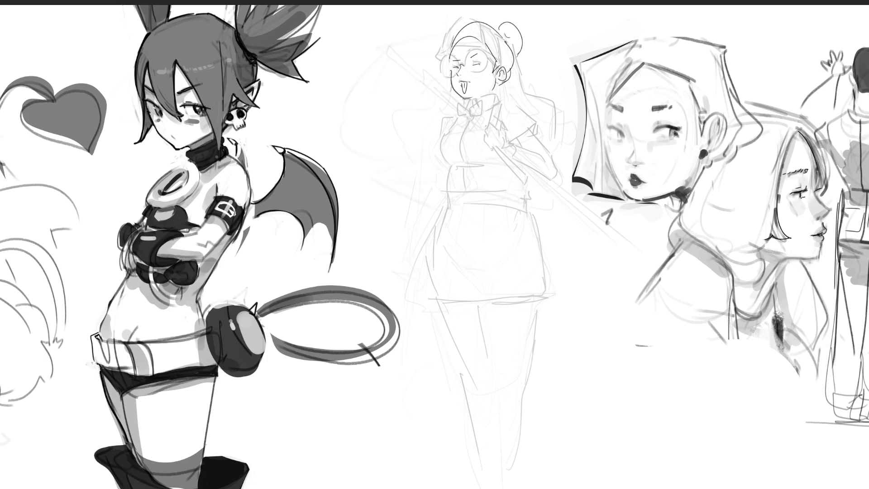
pyautogui.hotkey('ctrl', 'z')
pyautogui.moveTo(101, 373); pyautogui.dragTo(125, 441)
# - Restroke the left thigh edge and darken the top edge of the black shorts band
pyautogui.moveTo(99, 369)
pyautogui.mouseDown()
pyautogui.moveTo(125, 441)
pyautogui.moveTo(99, 464)
pyautogui.moveTo(125, 467)
pyautogui.moveTo(115, 455)
pyautogui.moveTo(132, 455)
pyautogui.mouseUp()
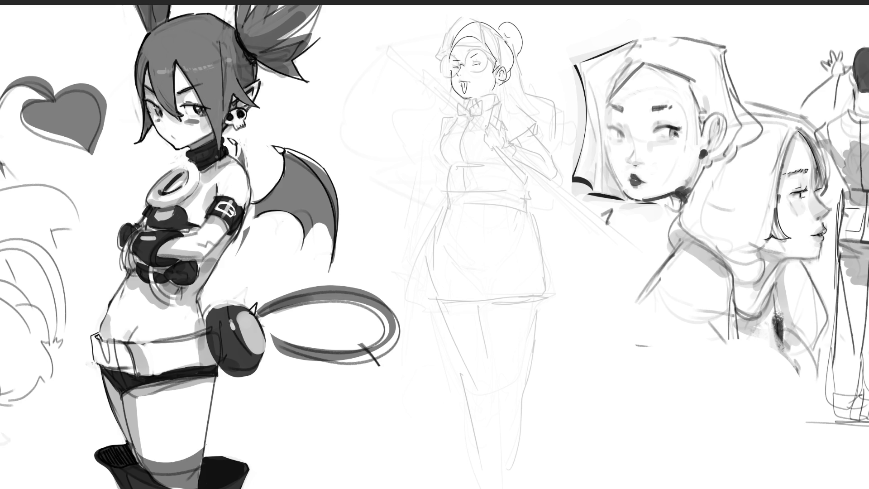
pyautogui.moveTo(138, 374); pyautogui.dragTo(196, 370)
pyautogui.moveTo(139, 373); pyautogui.dragTo(213, 366)
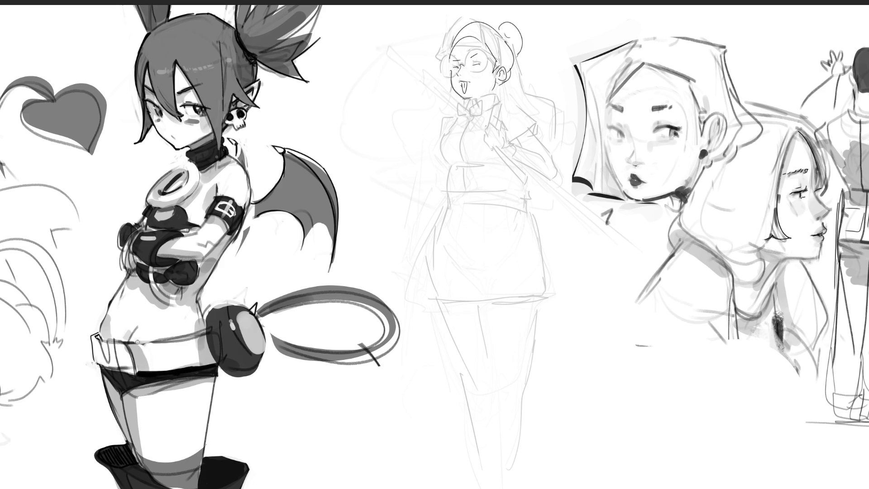
# - Ink a thicker top edge on the belt, then zoom out to see the whole page
pyautogui.moveTo(131, 344); pyautogui.dragTo(191, 341)
pyautogui.hotkey('ctrl', 'z')
pyautogui.moveTo(129, 345); pyautogui.dragTo(208, 331)
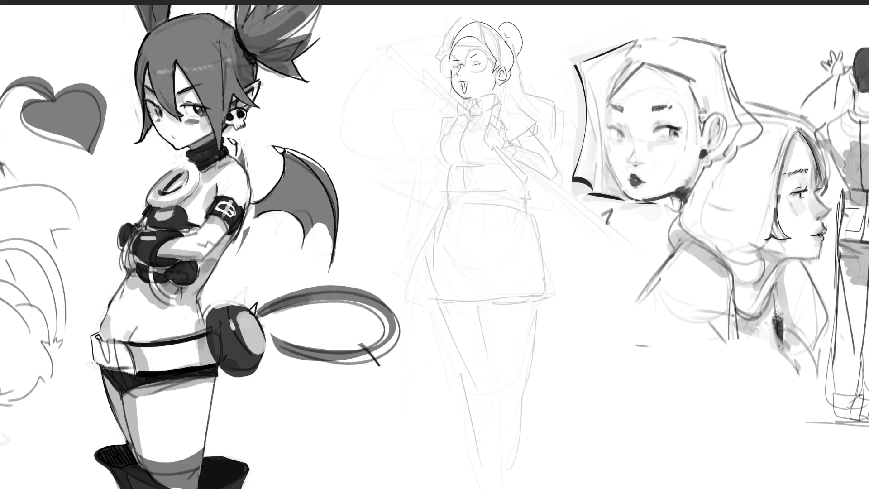
pyautogui.moveTo(143, 341)
pyautogui.mouseDown()
pyautogui.moveTo(135, 343)
pyautogui.moveTo(190, 342)
pyautogui.mouseUp()
pyautogui.hotkey('ctrl', 'z')
pyautogui.hotkey('ctrl', 'z')
pyautogui.hotkey('ctrl', 'z')
pyautogui.hotkey('ctrl', 'z')
pyautogui.hotkey('ctrl', '-')
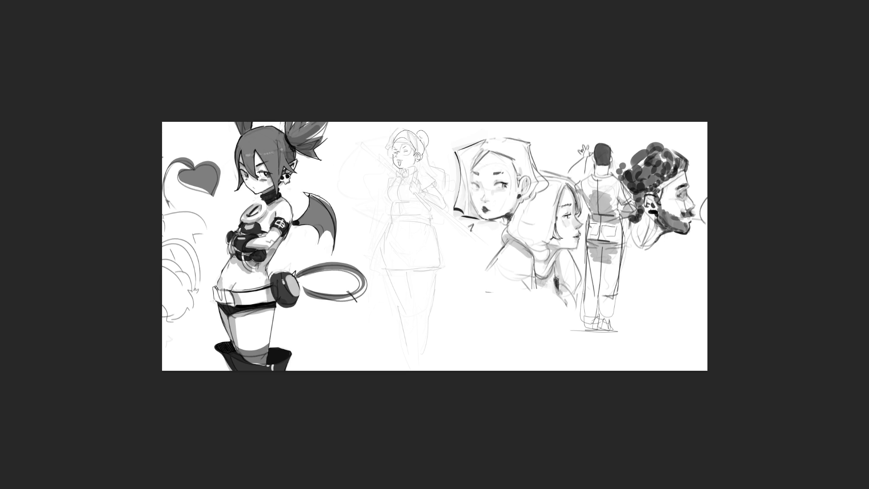
# - Try short strokes on the bat wing's edge, undo them, and select the demon girl's side of the page
pyautogui.moveTo(312, 199); pyautogui.dragTo(323, 210)
pyautogui.hotkey('ctrl', 'z')
pyautogui.hotkey('ctrl', 'z')
pyautogui.hotkey('ctrl', 'shift', 'z')
pyautogui.hotkey('ctrl', 'shift', 'z')
pyautogui.hotkey('ctrl', 'z')
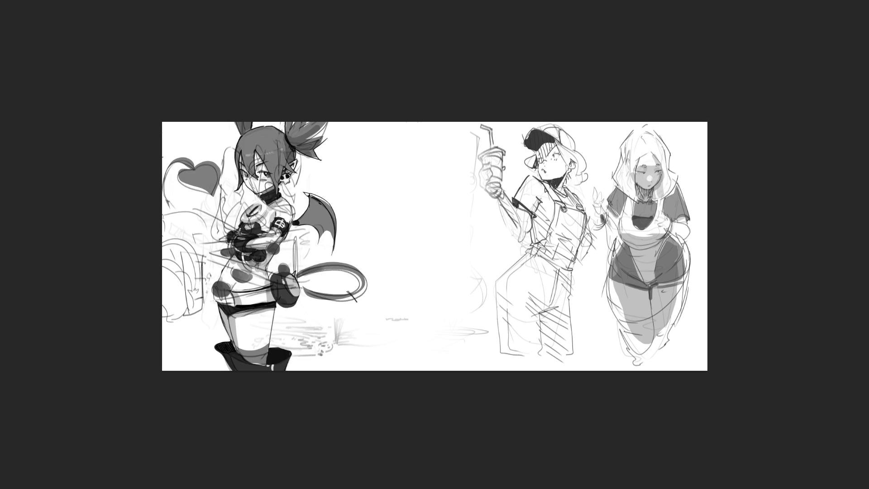
pyautogui.moveTo(28, 68)
pyautogui.mouseDown()
pyautogui.moveTo(462, 411)
pyautogui.moveTo(473, 406)
pyautogui.mouseUp()
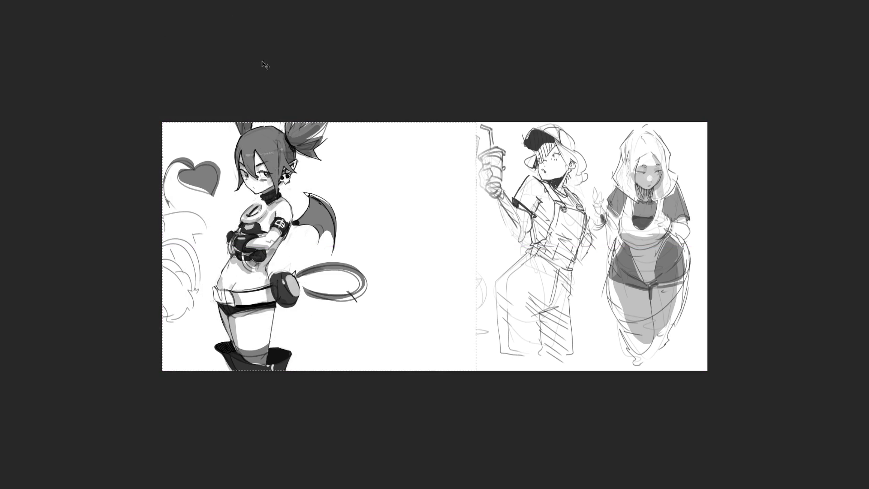
# - Free-transform the cap girl and hooded girl sketch, skewing it and sliding it left toward the demon girl
pyautogui.click(577, 129)
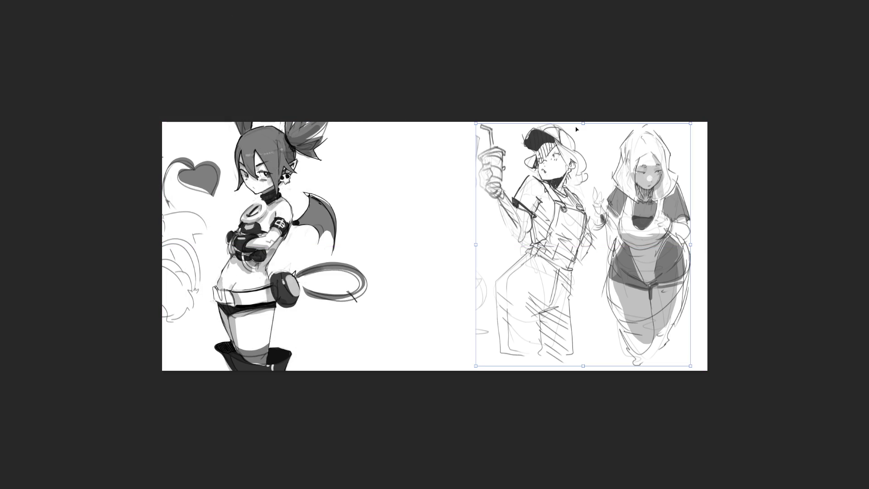
pyautogui.moveTo(583, 123); pyautogui.dragTo(575, 122)
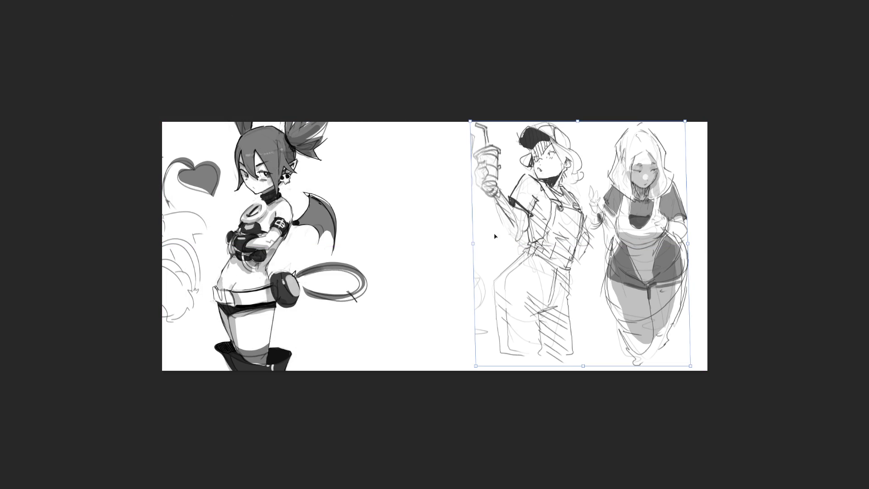
pyautogui.moveTo(475, 244); pyautogui.dragTo(474, 251)
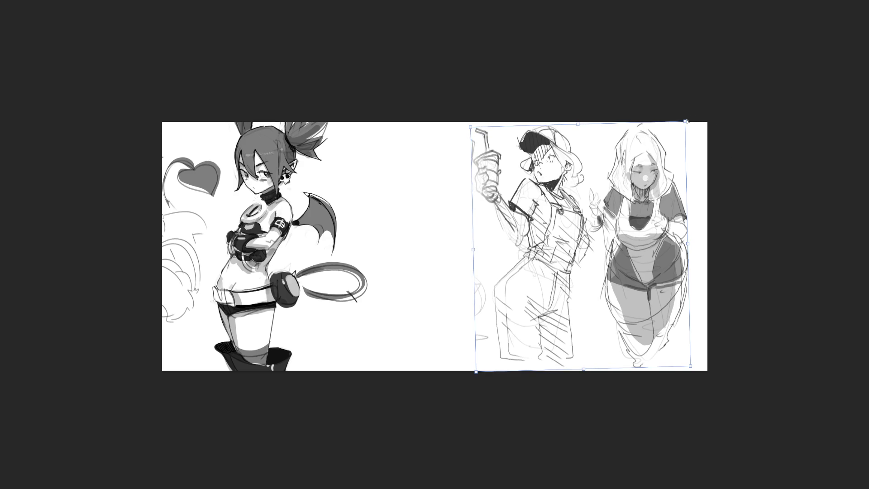
pyautogui.moveTo(685, 122); pyautogui.dragTo(691, 122)
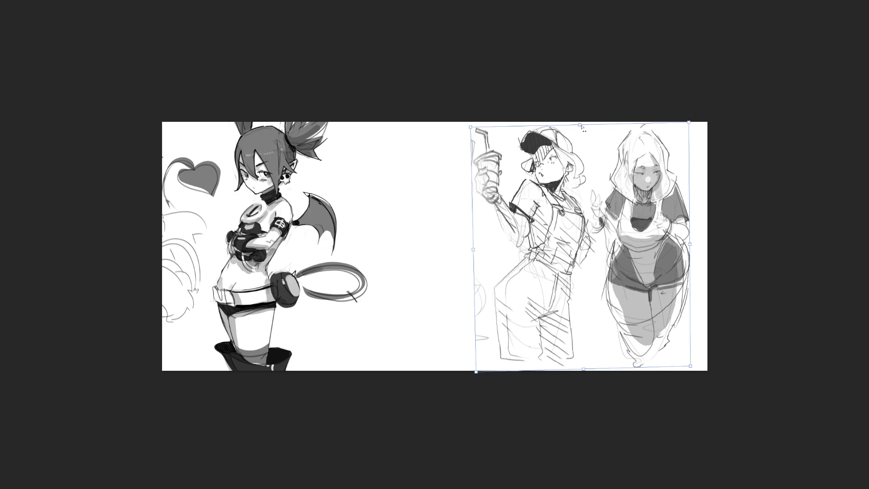
pyautogui.moveTo(580, 125)
pyautogui.mouseDown()
pyautogui.moveTo(568, 133)
pyautogui.moveTo(479, 134)
pyautogui.mouseUp()
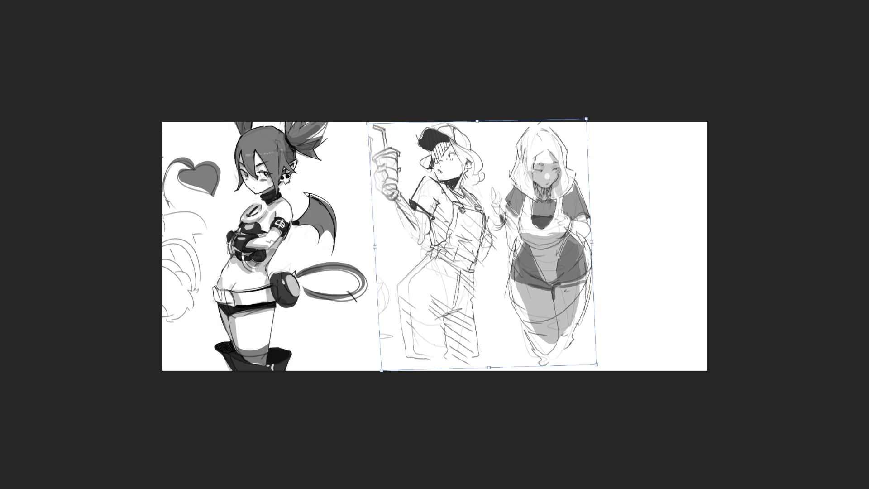
pyautogui.press('Return')
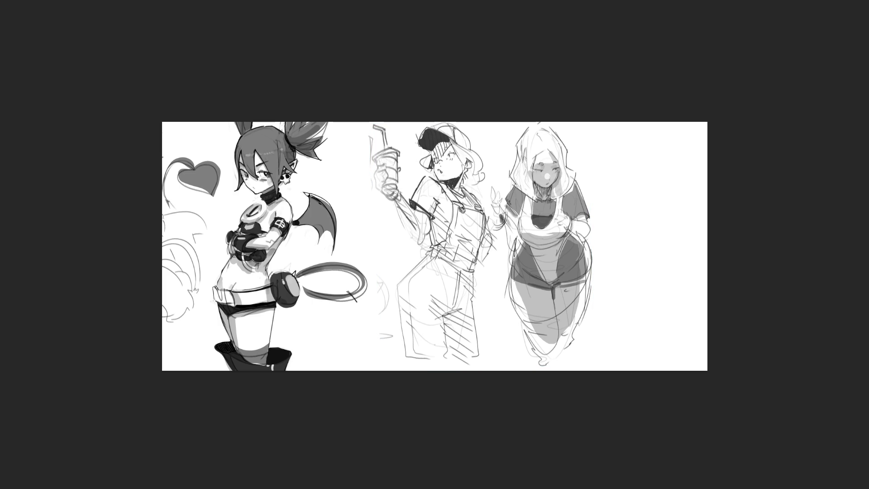
# - Zoom in on the figures, erase stray lines at the cap girl's chin and neck, and draw an earring
pyautogui.hotkey('ctrl', '+')
pyautogui.hotkey('ctrl', '+')
pyautogui.hotkey('ctrl', '+')
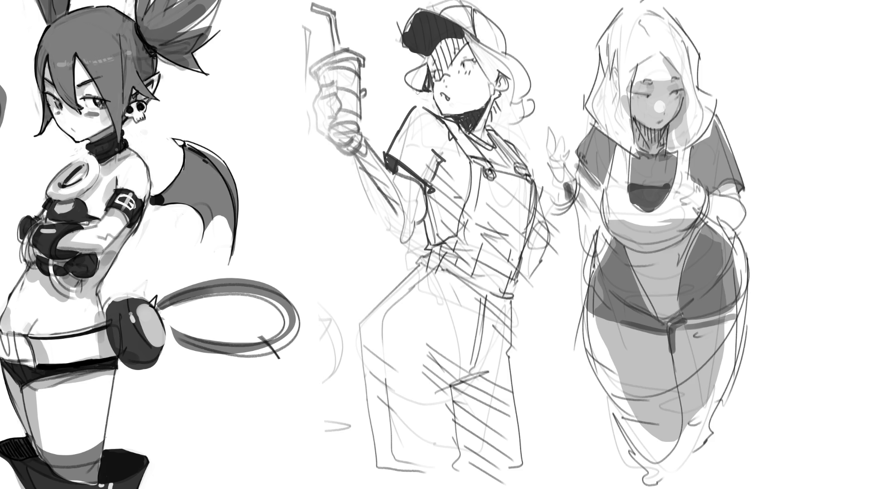
pyautogui.moveTo(436, 101); pyautogui.dragTo(491, 86)
pyautogui.moveTo(496, 91); pyautogui.dragTo(498, 96)
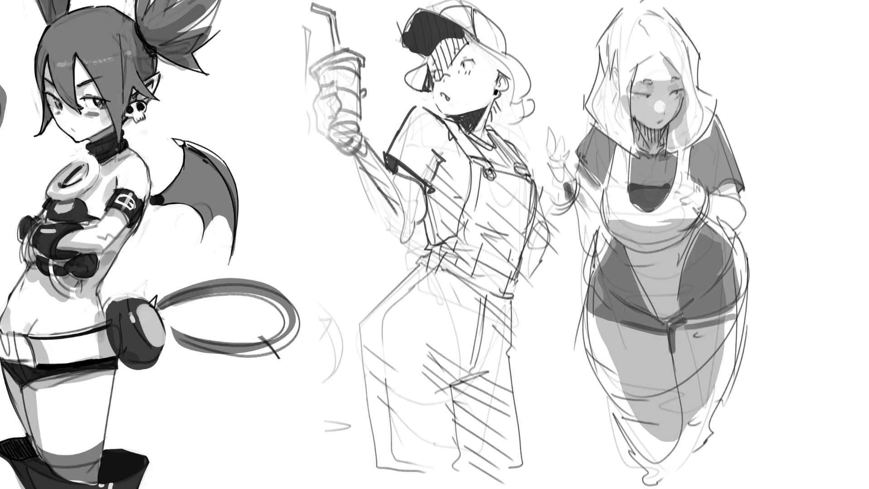
# - Darken and restroke the cap brim edges, and clean up and ink the cap's top contour
pyautogui.moveTo(461, 30); pyautogui.dragTo(471, 37)
pyautogui.moveTo(420, 14)
pyautogui.mouseDown()
pyautogui.moveTo(404, 38)
pyautogui.moveTo(398, 30)
pyautogui.moveTo(403, 43)
pyautogui.mouseUp()
pyautogui.moveTo(404, 39)
pyautogui.mouseDown()
pyautogui.moveTo(422, 13)
pyautogui.moveTo(459, 21)
pyautogui.moveTo(423, 6)
pyautogui.moveTo(480, 37)
pyautogui.moveTo(458, 14)
pyautogui.moveTo(466, 20)
pyautogui.mouseUp()
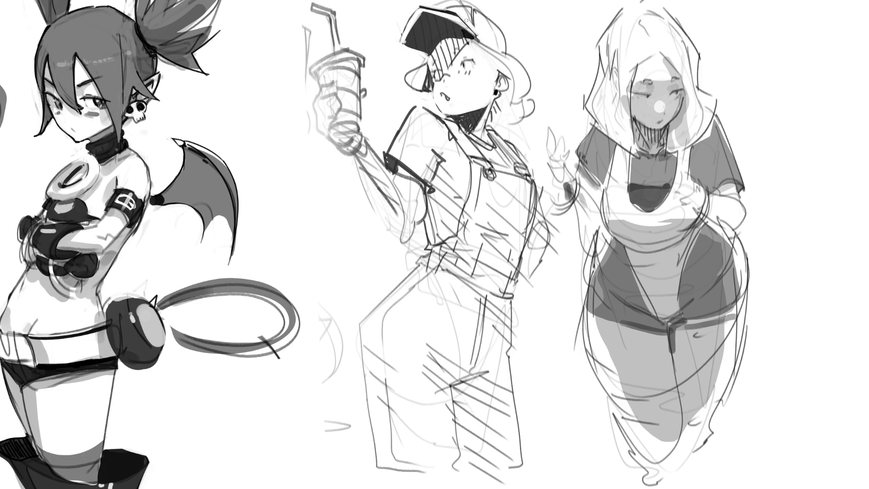
pyautogui.moveTo(420, 4)
pyautogui.mouseDown()
pyautogui.moveTo(456, 15)
pyautogui.moveTo(417, 14)
pyautogui.moveTo(434, 17)
pyautogui.moveTo(451, 17)
pyautogui.moveTo(429, 9)
pyautogui.moveTo(474, 3)
pyautogui.mouseUp()
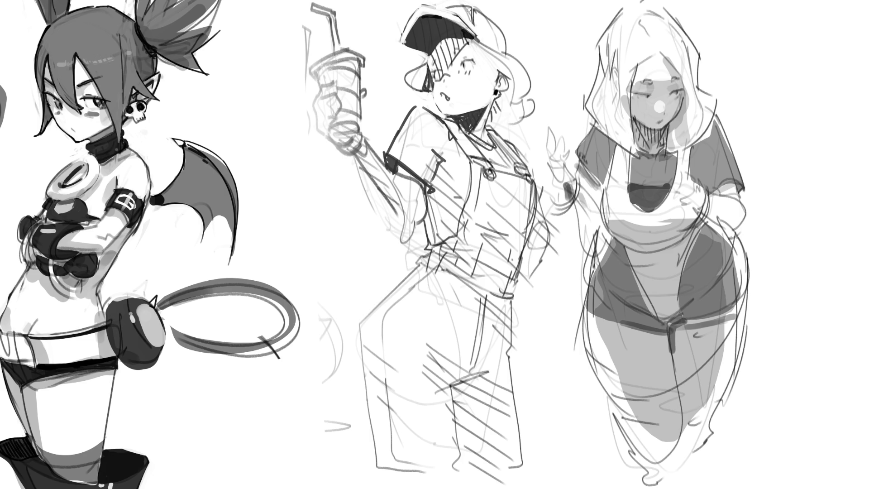
pyautogui.moveTo(479, 12)
pyautogui.mouseDown()
pyautogui.moveTo(480, 38)
pyautogui.moveTo(506, 53)
pyautogui.mouseUp()
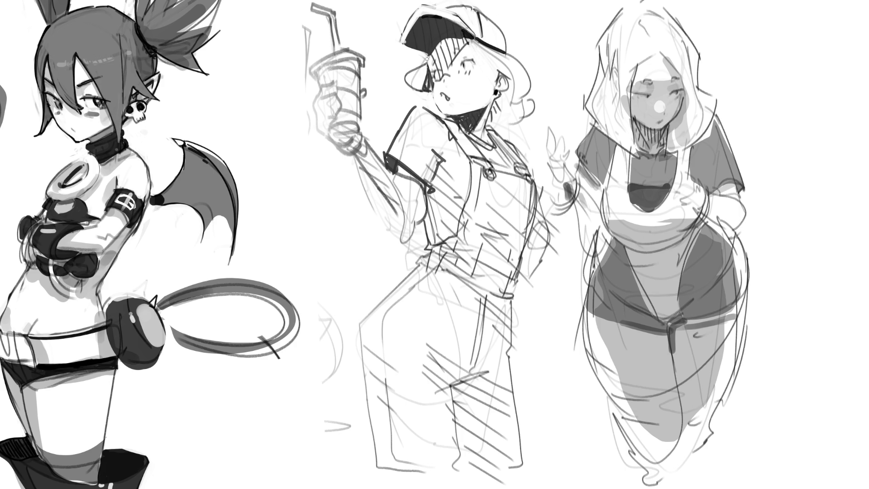
# - Add a dark left cap edge, a triangular shadow under the brim, and a dark brim-edge line
pyautogui.moveTo(428, 54); pyautogui.dragTo(431, 90)
pyautogui.moveTo(428, 54); pyautogui.dragTo(399, 78)
pyautogui.moveTo(399, 78); pyautogui.dragTo(429, 93)
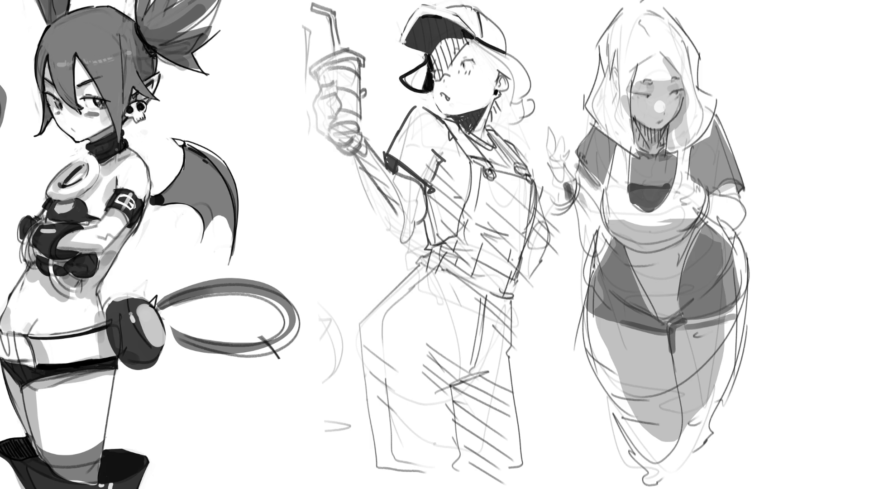
pyautogui.moveTo(425, 56)
pyautogui.mouseDown()
pyautogui.moveTo(399, 77)
pyautogui.moveTo(430, 95)
pyautogui.mouseUp()
pyautogui.moveTo(474, 40)
pyautogui.mouseDown()
pyautogui.moveTo(507, 76)
pyautogui.moveTo(494, 79)
pyautogui.mouseUp()
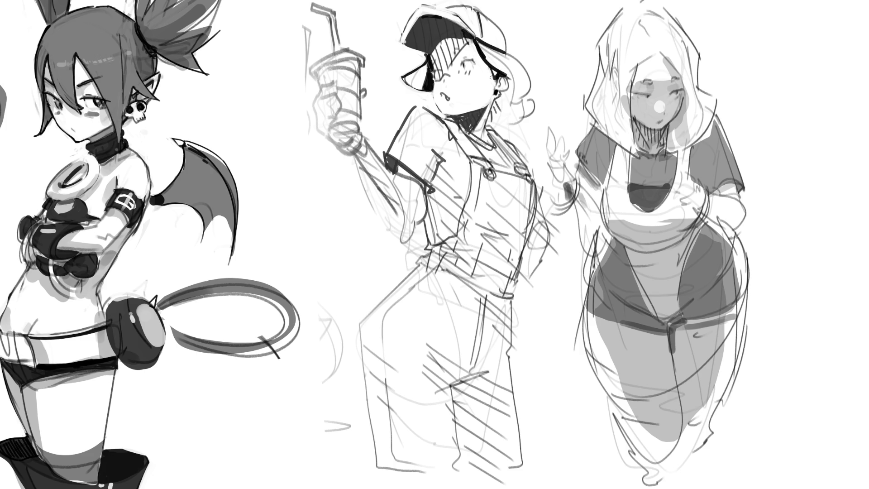
# - Undo the stray brim stroke, then draw the ear, a tiny earring and dark hair behind it
pyautogui.hotkey('ctrl', 'z')
pyautogui.hotkey('ctrl', 'z')
pyautogui.hotkey('ctrl', 'z')
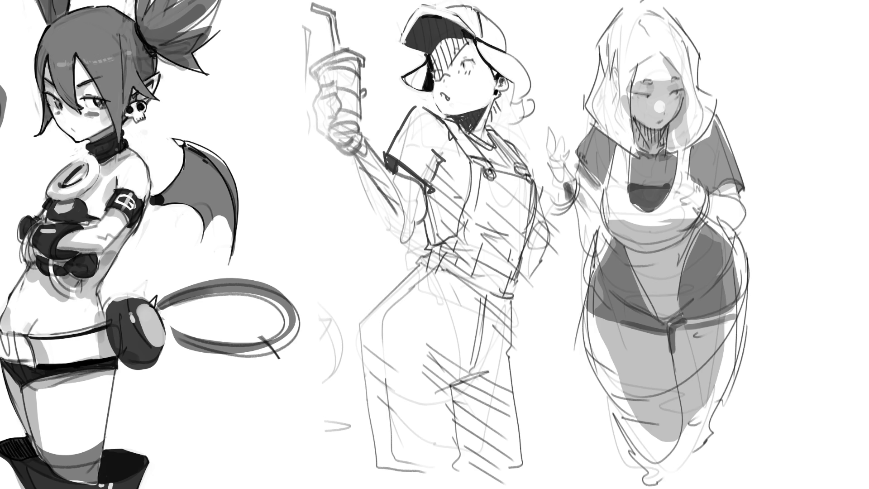
pyautogui.moveTo(502, 78); pyautogui.dragTo(506, 86)
pyautogui.moveTo(498, 92)
pyautogui.mouseDown()
pyautogui.moveTo(508, 80)
pyautogui.moveTo(511, 117)
pyautogui.moveTo(491, 122)
pyautogui.moveTo(498, 100)
pyautogui.moveTo(502, 129)
pyautogui.moveTo(510, 102)
pyautogui.moveTo(494, 132)
pyautogui.moveTo(487, 127)
pyautogui.moveTo(503, 133)
pyautogui.moveTo(512, 118)
pyautogui.moveTo(508, 139)
pyautogui.moveTo(510, 131)
pyautogui.mouseUp()
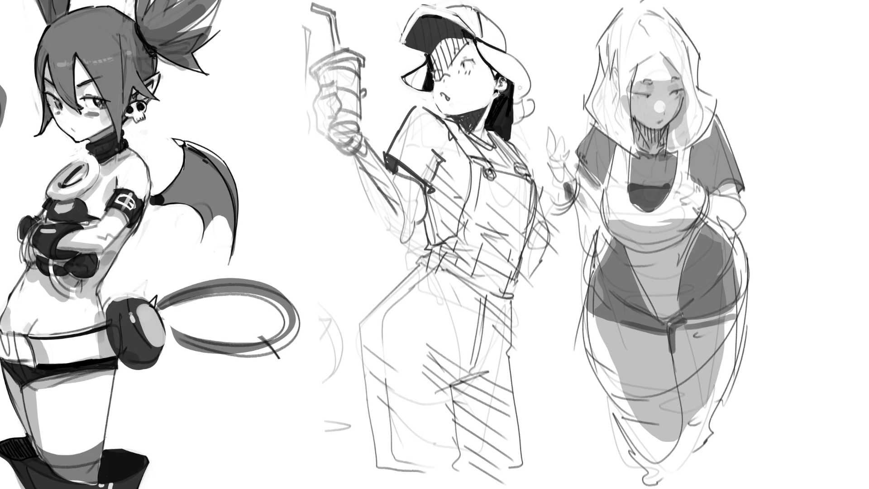
pyautogui.moveTo(512, 92); pyautogui.dragTo(512, 89)
pyautogui.moveTo(509, 132)
pyautogui.mouseDown()
pyautogui.moveTo(513, 89)
pyautogui.moveTo(516, 106)
pyautogui.mouseUp()
# - Redraw the mouth as a small dark mark, darken the closed eye's lashes, add the second eye and an eyebrow
pyautogui.moveTo(443, 96); pyautogui.dragTo(445, 95)
pyautogui.hotkey('ctrl', 'z')
pyautogui.hotkey('ctrl', 'z')
pyautogui.hotkey('ctrl', 'z')
pyautogui.moveTo(444, 98); pyautogui.dragTo(445, 100)
pyautogui.moveTo(461, 61); pyautogui.dragTo(474, 58)
pyautogui.moveTo(462, 61); pyautogui.dragTo(473, 57)
pyautogui.moveTo(432, 71); pyautogui.dragTo(440, 74)
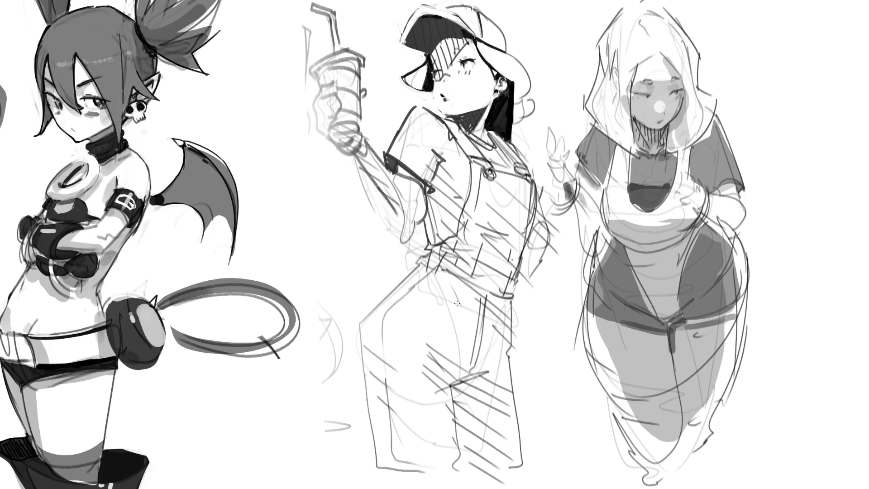
pyautogui.moveTo(452, 53)
pyautogui.mouseDown()
pyautogui.moveTo(467, 47)
pyautogui.moveTo(436, 58)
pyautogui.mouseUp()
# - Repeatedly redraw the cap girl's cheek and jaw contour, undoing attempts until it looks right
pyautogui.moveTo(457, 117); pyautogui.dragTo(489, 98)
pyautogui.hotkey('ctrl', 'z')
pyautogui.moveTo(434, 84); pyautogui.dragTo(448, 116)
pyautogui.hotkey('ctrl', 'z')
pyautogui.moveTo(433, 84); pyautogui.dragTo(448, 116)
pyautogui.hotkey('ctrl', 'z')
pyautogui.moveTo(434, 86)
pyautogui.mouseDown()
pyautogui.moveTo(447, 111)
pyautogui.moveTo(460, 115)
pyautogui.mouseUp()
pyautogui.hotkey('ctrl', 'z')
pyautogui.hotkey('ctrl', 'z')
pyautogui.moveTo(434, 83)
pyautogui.mouseDown()
pyautogui.moveTo(445, 113)
pyautogui.moveTo(457, 93)
pyautogui.moveTo(439, 88)
pyautogui.moveTo(449, 117)
pyautogui.mouseUp()
pyautogui.hotkey('ctrl', 'z')
pyautogui.hotkey('ctrl', 'z')
pyautogui.hotkey('ctrl', 'z')
pyautogui.hotkey('ctrl', 'z')
pyautogui.moveTo(433, 83); pyautogui.dragTo(448, 117)
# - Redraw the jaw and neck line, then fill a dark shadow on the neck
pyautogui.hotkey('ctrl', 'z')
pyautogui.moveTo(434, 83); pyautogui.dragTo(449, 117)
pyautogui.moveTo(476, 86)
pyautogui.mouseDown()
pyautogui.moveTo(483, 94)
pyautogui.moveTo(454, 117)
pyautogui.mouseUp()
pyautogui.hotkey('ctrl', 'z')
pyautogui.hotkey('ctrl', 'z')
pyautogui.moveTo(453, 115); pyautogui.dragTo(490, 99)
pyautogui.hotkey('ctrl', 'z')
pyautogui.hotkey('ctrl', 'z')
pyautogui.moveTo(488, 103); pyautogui.dragTo(482, 134)
pyautogui.moveTo(485, 108); pyautogui.dragTo(480, 131)
pyautogui.moveTo(481, 129)
pyautogui.mouseDown()
pyautogui.moveTo(471, 137)
pyautogui.moveTo(481, 121)
pyautogui.mouseUp()
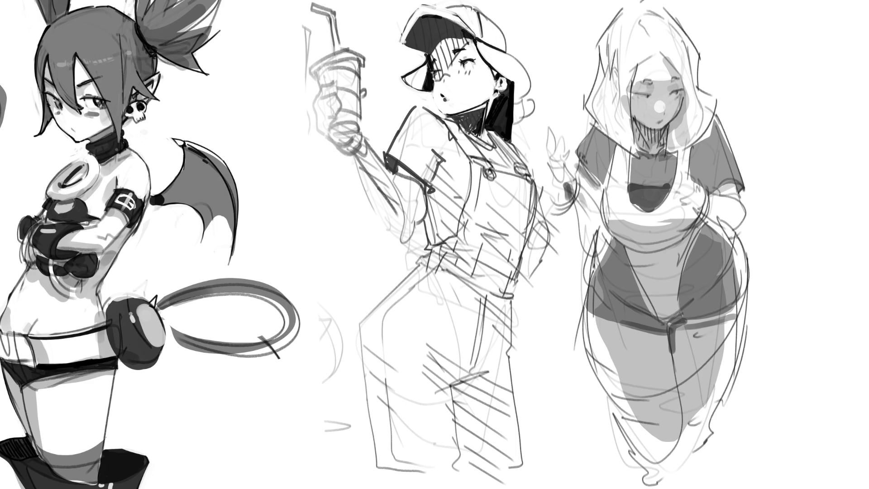
# - Add dark strokes inside the ear and along its outer edge, plus hair strands beside face and neck
pyautogui.moveTo(502, 79); pyautogui.dragTo(500, 87)
pyautogui.moveTo(507, 80); pyautogui.dragTo(504, 88)
pyautogui.moveTo(428, 93)
pyautogui.mouseDown()
pyautogui.moveTo(444, 116)
pyautogui.moveTo(436, 113)
pyautogui.mouseUp()
pyautogui.moveTo(433, 105); pyautogui.dragTo(455, 121)
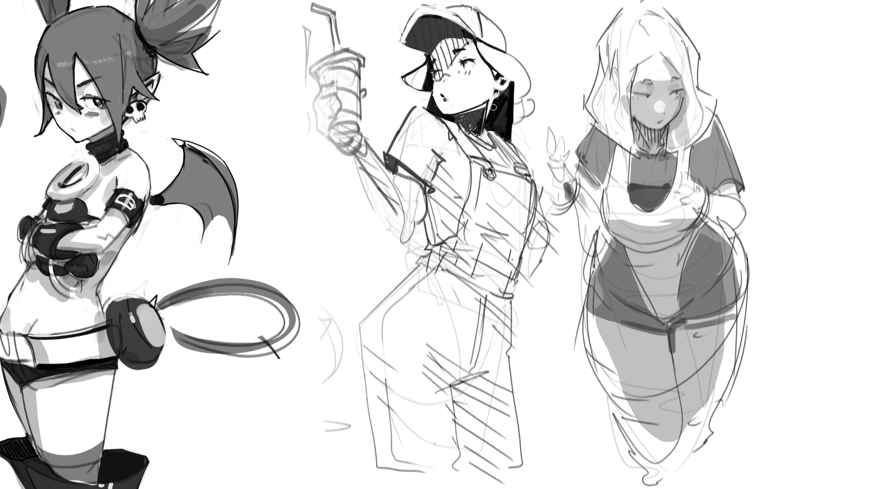
# - Draw a small earring below the ear and darken the neck shading and hair beside it
pyautogui.moveTo(494, 93)
pyautogui.mouseDown()
pyautogui.moveTo(481, 138)
pyautogui.moveTo(464, 123)
pyautogui.moveTo(477, 118)
pyautogui.moveTo(477, 128)
pyautogui.moveTo(466, 124)
pyautogui.moveTo(487, 143)
pyautogui.moveTo(477, 134)
pyautogui.moveTo(485, 120)
pyautogui.moveTo(484, 137)
pyautogui.mouseUp()
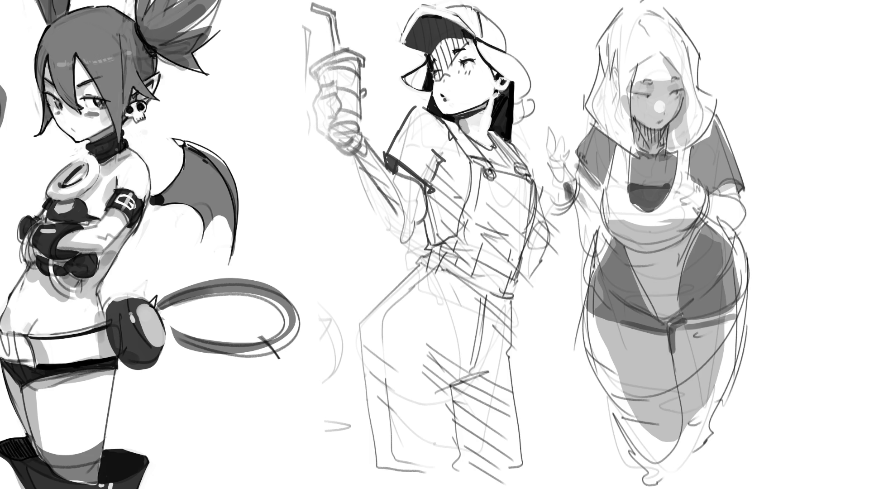
pyautogui.moveTo(487, 107)
pyautogui.mouseDown()
pyautogui.moveTo(481, 141)
pyautogui.moveTo(479, 134)
pyautogui.moveTo(497, 136)
pyautogui.moveTo(491, 142)
pyautogui.moveTo(492, 113)
pyautogui.mouseUp()
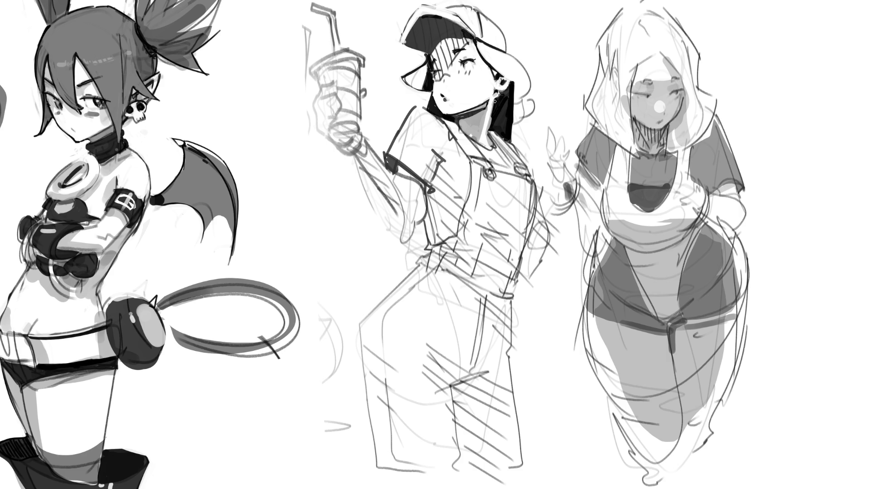
pyautogui.moveTo(495, 109)
pyautogui.mouseDown()
pyautogui.moveTo(493, 127)
pyautogui.moveTo(495, 104)
pyautogui.moveTo(490, 120)
pyautogui.mouseUp()
pyautogui.moveTo(485, 130); pyautogui.dragTo(485, 132)
pyautogui.moveTo(462, 125); pyautogui.dragTo(478, 143)
pyautogui.moveTo(489, 107); pyautogui.dragTo(488, 112)
# - Draw the neck and collar lines, then undo and redraw the right overall strap
pyautogui.moveTo(485, 156); pyautogui.dragTo(496, 153)
pyautogui.moveTo(446, 118); pyautogui.dragTo(468, 154)
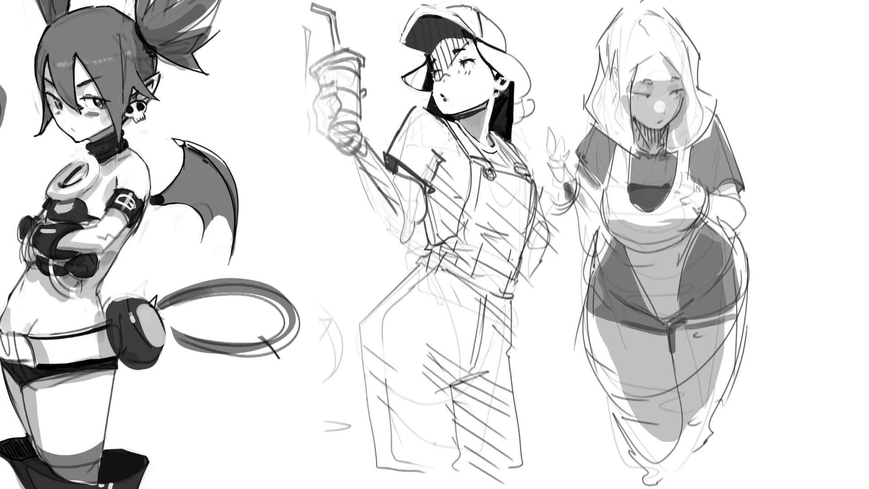
pyautogui.moveTo(454, 119)
pyautogui.mouseDown()
pyautogui.moveTo(481, 157)
pyautogui.moveTo(518, 165)
pyautogui.mouseUp()
pyautogui.hotkey('ctrl', 'z')
pyautogui.moveTo(497, 132); pyautogui.dragTo(530, 167)
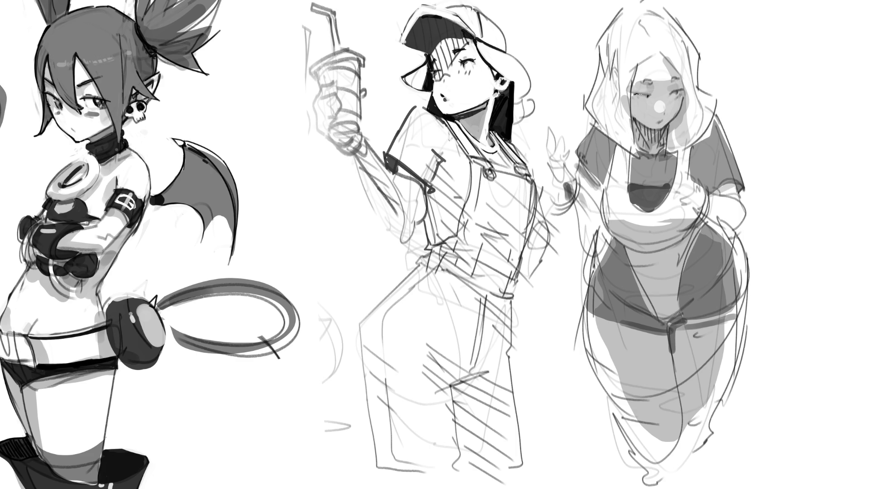
# - Extend the hooded girl's closed-eye line, add an eyebrow, reshape the nose, and draw a hood line
pyautogui.moveTo(646, 95); pyautogui.dragTo(651, 95)
pyautogui.moveTo(637, 82); pyautogui.dragTo(654, 79)
pyautogui.moveTo(653, 107)
pyautogui.mouseDown()
pyautogui.moveTo(659, 99)
pyautogui.moveTo(666, 105)
pyautogui.mouseUp()
pyautogui.moveTo(630, 70)
pyautogui.mouseDown()
pyautogui.moveTo(658, 51)
pyautogui.moveTo(679, 73)
pyautogui.moveTo(686, 108)
pyautogui.mouseUp()
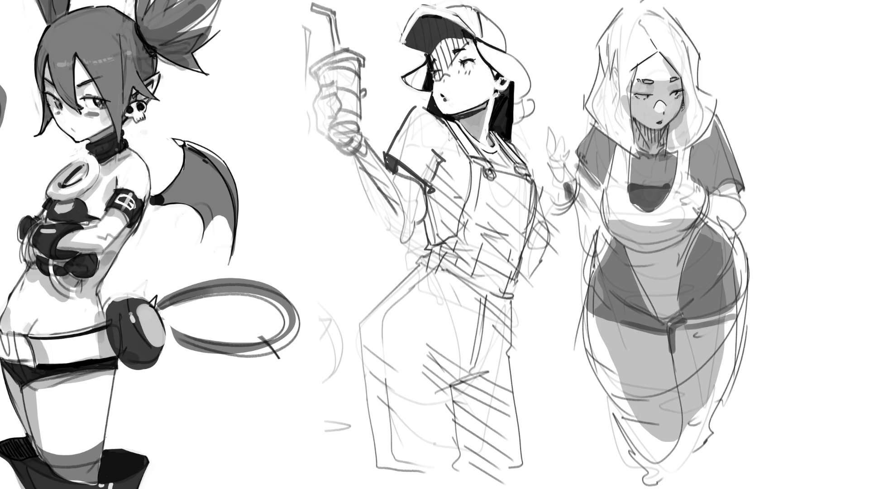
# - Redraw the hood strokes beside her eye, extend the neck hatching, and outline the hood's right edge
pyautogui.moveTo(681, 76); pyautogui.dragTo(692, 129)
pyautogui.moveTo(668, 126)
pyautogui.mouseDown()
pyautogui.moveTo(665, 154)
pyautogui.moveTo(711, 131)
pyautogui.mouseUp()
pyautogui.moveTo(718, 98); pyautogui.dragTo(709, 138)
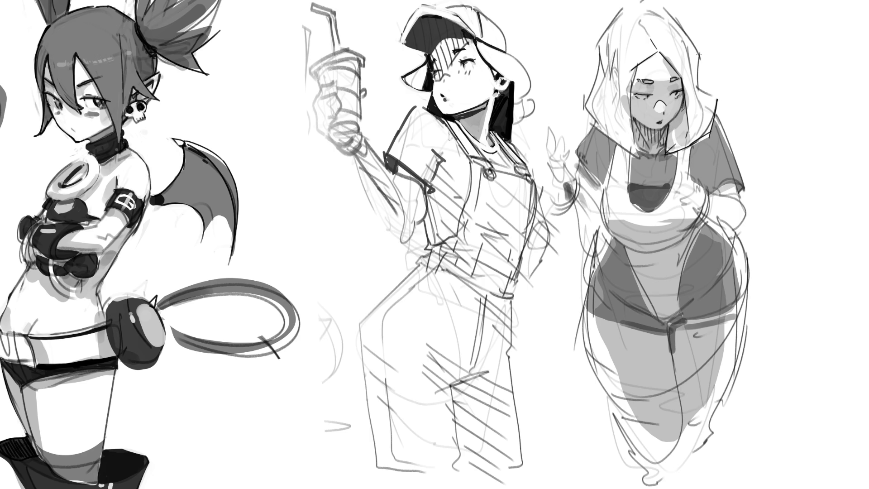
pyautogui.moveTo(699, 54)
pyautogui.mouseDown()
pyautogui.moveTo(699, 89)
pyautogui.moveTo(721, 102)
pyautogui.mouseUp()
# - Trace the hood's top and left edges, undo a stray top stroke, and draw a halo above her head
pyautogui.moveTo(661, 7); pyautogui.dragTo(702, 55)
pyautogui.moveTo(625, 1)
pyautogui.mouseDown()
pyautogui.moveTo(601, 39)
pyautogui.moveTo(583, 122)
pyautogui.mouseUp()
pyautogui.moveTo(609, 15); pyautogui.dragTo(660, 0)
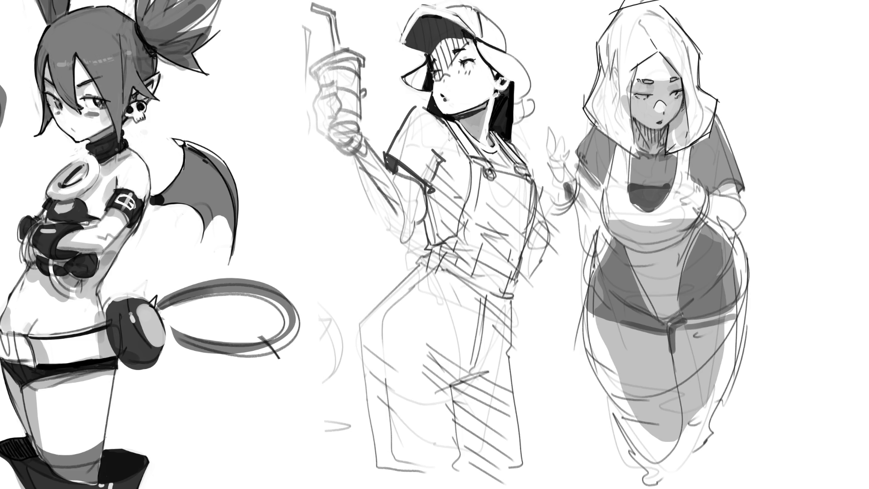
pyautogui.hotkey('ctrl', 'z')
pyautogui.moveTo(584, 19); pyautogui.dragTo(725, 6)
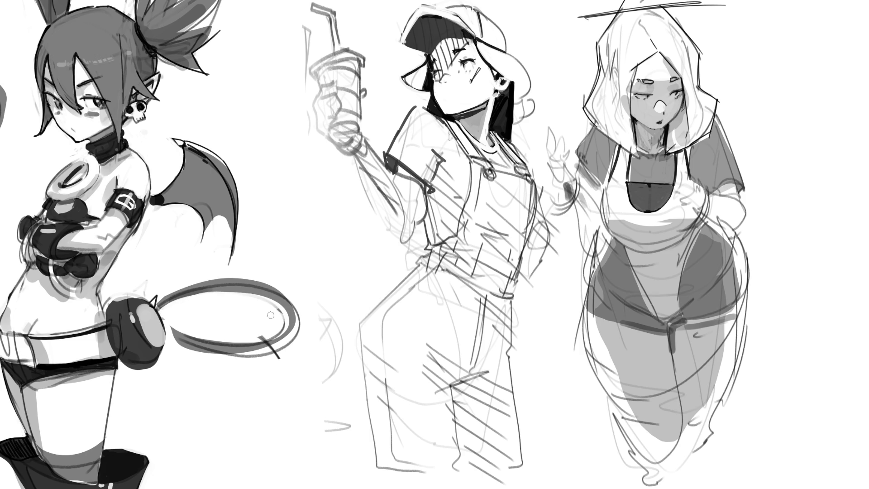
# - Rework the tail loop's upper edge and ball joint with retried strokes, and repaint its right end grey
pyautogui.moveTo(198, 301); pyautogui.dragTo(270, 294)
pyautogui.moveTo(174, 294)
pyautogui.mouseDown()
pyautogui.moveTo(160, 305)
pyautogui.moveTo(172, 295)
pyautogui.moveTo(165, 293)
pyautogui.moveTo(197, 293)
pyautogui.mouseUp()
pyautogui.hotkey('ctrl', 'z')
pyautogui.hotkey('ctrl', 'z')
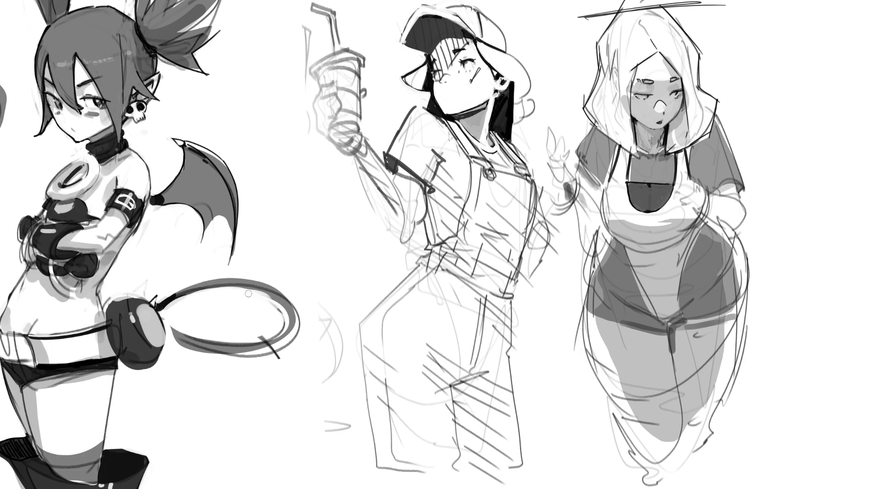
pyautogui.hotkey('ctrl', 'z')
pyautogui.moveTo(230, 287); pyautogui.dragTo(291, 302)
pyautogui.hotkey('ctrl', 'z')
pyautogui.hotkey('ctrl', 'z')
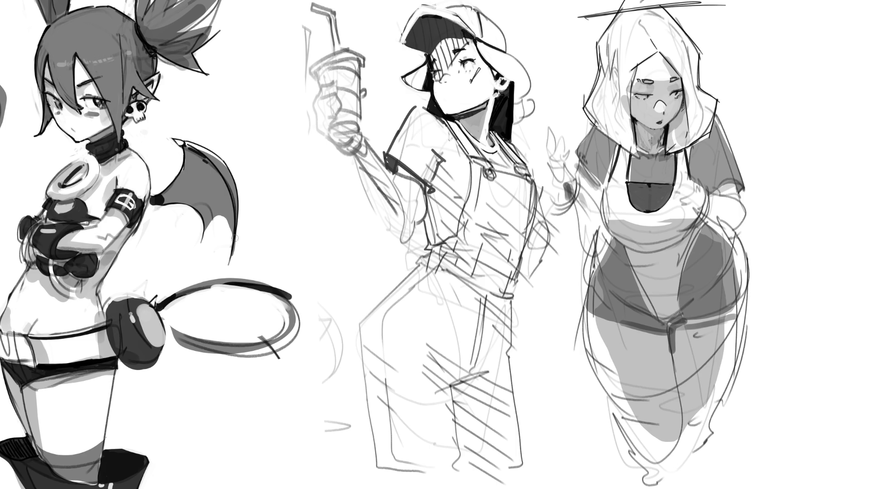
pyautogui.moveTo(212, 285); pyautogui.dragTo(263, 290)
pyautogui.moveTo(227, 283)
pyautogui.mouseDown()
pyautogui.moveTo(294, 297)
pyautogui.moveTo(303, 312)
pyautogui.mouseUp()
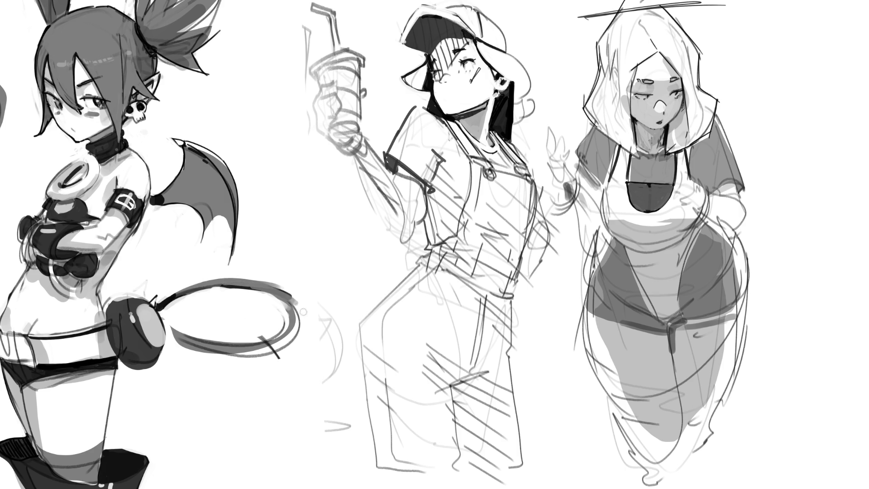
pyautogui.moveTo(267, 285)
pyautogui.mouseDown()
pyautogui.moveTo(303, 322)
pyautogui.moveTo(299, 334)
pyautogui.mouseUp()
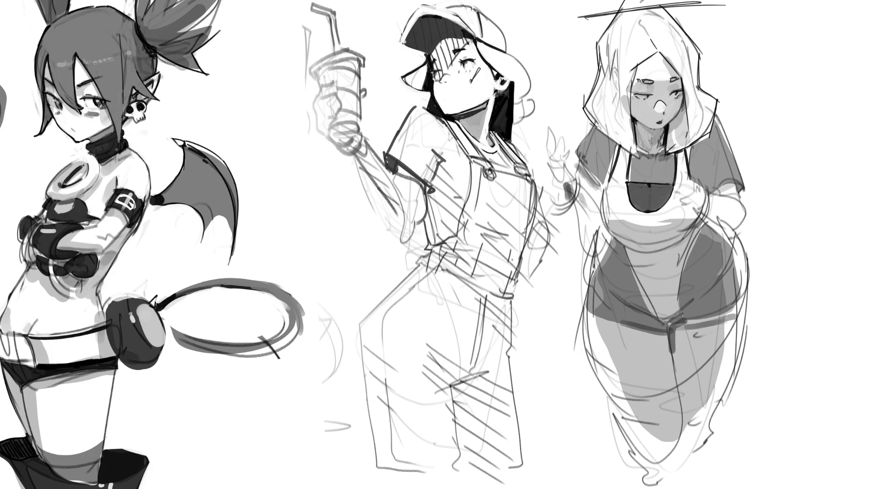
# - Erase the loop's right end, thicken its lower edge in black, lighten the inner edge, and thicken the right end
pyautogui.moveTo(272, 275); pyautogui.dragTo(290, 290)
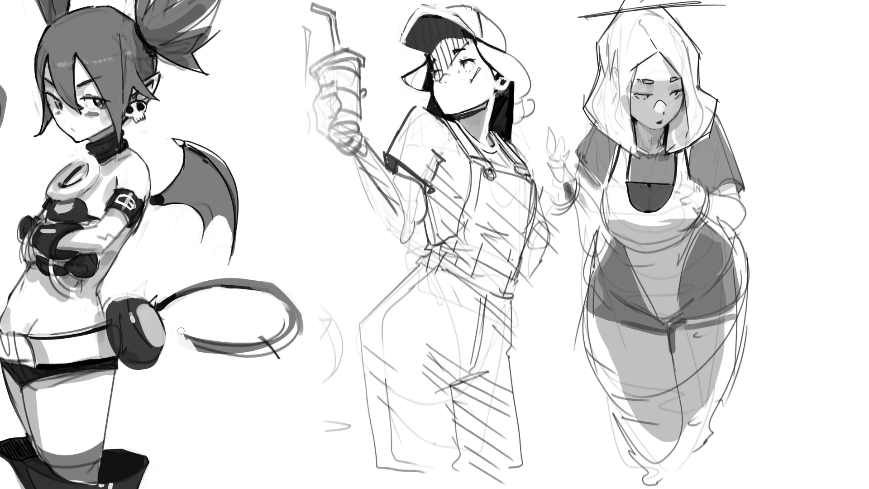
pyautogui.moveTo(173, 327); pyautogui.dragTo(229, 349)
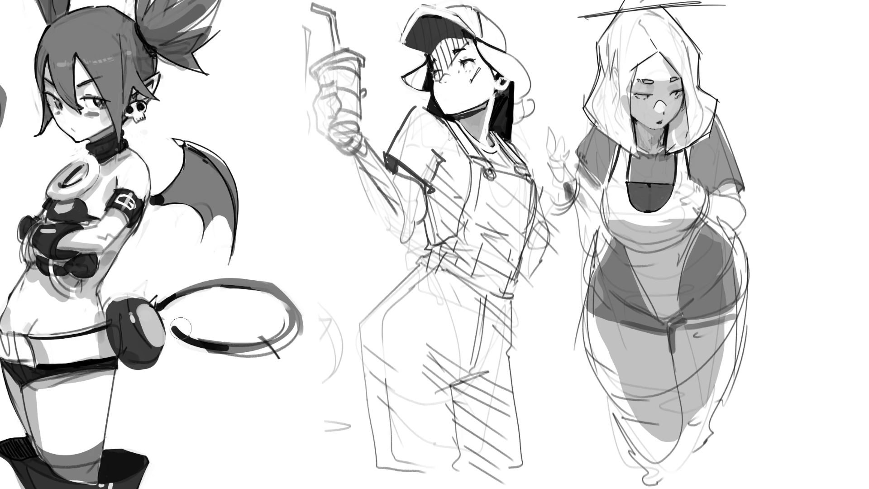
pyautogui.moveTo(175, 330)
pyautogui.mouseDown()
pyautogui.moveTo(232, 347)
pyautogui.moveTo(294, 319)
pyautogui.moveTo(302, 325)
pyautogui.moveTo(230, 338)
pyautogui.moveTo(285, 317)
pyautogui.moveTo(263, 310)
pyautogui.moveTo(281, 312)
pyautogui.moveTo(227, 366)
pyautogui.moveTo(240, 365)
pyautogui.mouseUp()
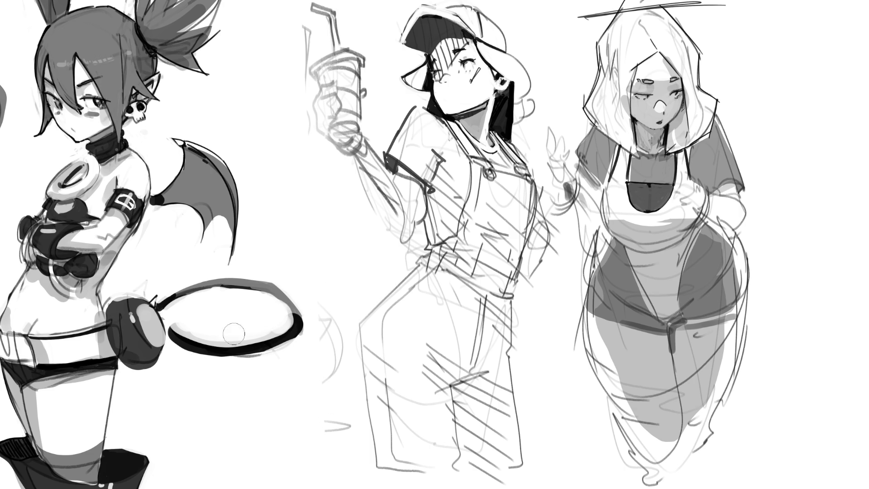
pyautogui.moveTo(181, 332)
pyautogui.mouseDown()
pyautogui.moveTo(235, 341)
pyautogui.moveTo(282, 332)
pyautogui.moveTo(223, 372)
pyautogui.moveTo(245, 368)
pyautogui.mouseUp()
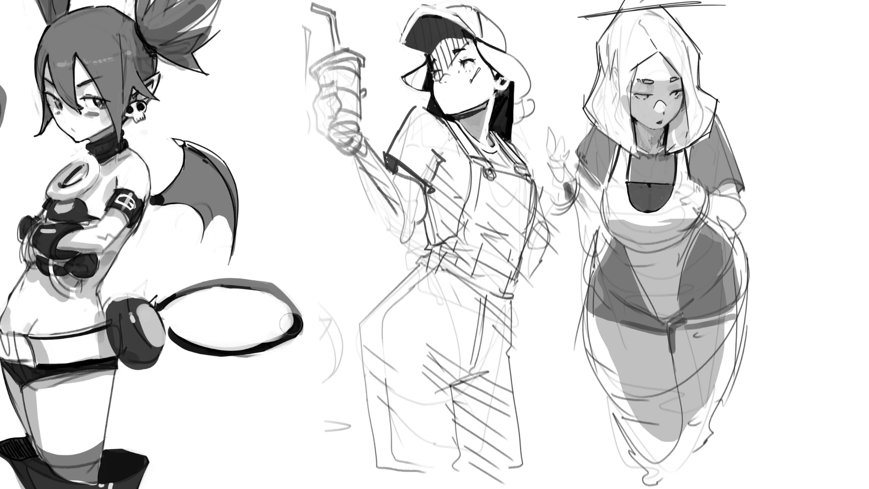
pyautogui.moveTo(296, 329)
pyautogui.mouseDown()
pyautogui.moveTo(282, 330)
pyautogui.moveTo(262, 308)
pyautogui.moveTo(279, 331)
pyautogui.mouseUp()
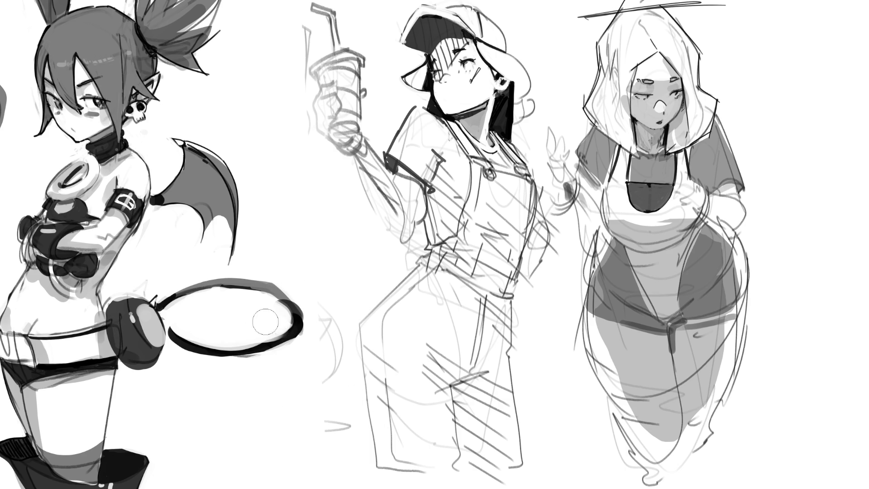
pyautogui.press(']')
pyautogui.press(']')
pyautogui.press(']')
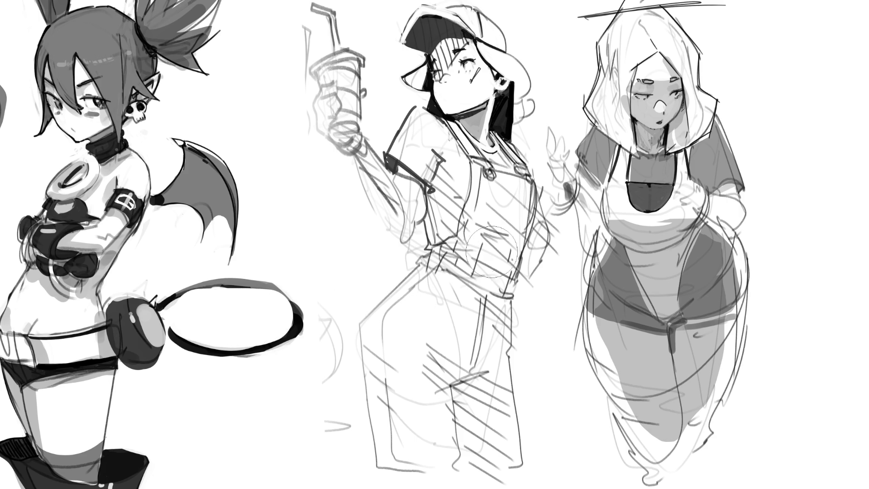
# - Pan the canvas, erase the tail's upper arc, and lasso a new loop-shaped area beside the ball
pyautogui.moveTo(731, 112); pyautogui.dragTo(830, 105)
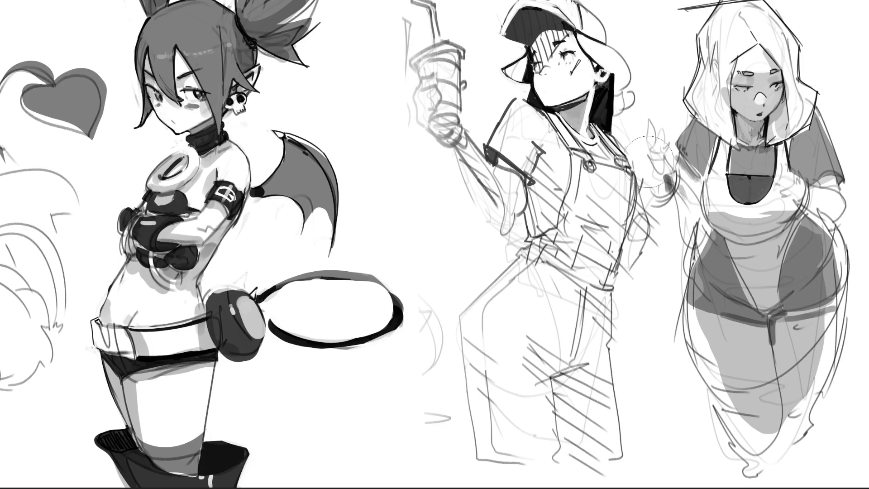
pyautogui.moveTo(410, 311)
pyautogui.mouseDown()
pyautogui.moveTo(309, 285)
pyautogui.moveTo(281, 290)
pyautogui.moveTo(293, 320)
pyautogui.moveTo(403, 308)
pyautogui.mouseUp()
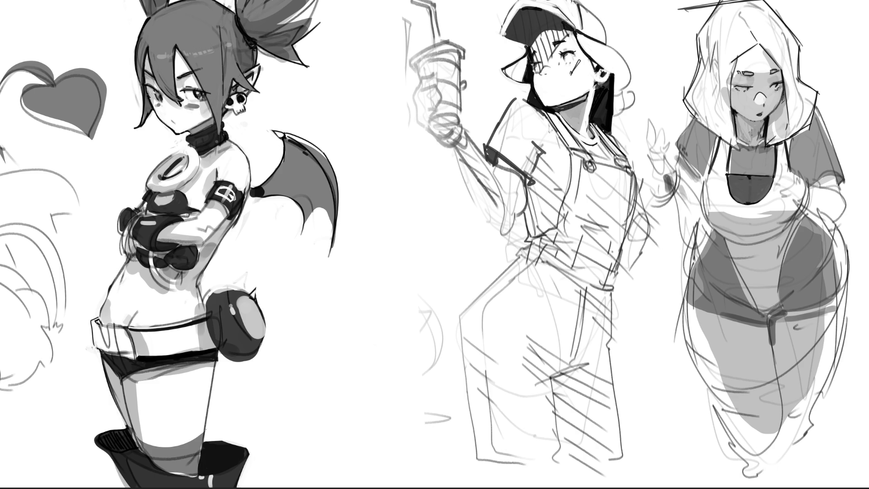
pyautogui.moveTo(261, 302)
pyautogui.mouseDown()
pyautogui.moveTo(376, 274)
pyautogui.moveTo(274, 355)
pyautogui.moveTo(259, 338)
pyautogui.mouseUp()
# - Fill the new tail loop solid black, then shade its top, right side and glove area in greys
pyautogui.moveTo(351, 285)
pyautogui.mouseDown()
pyautogui.moveTo(368, 291)
pyautogui.moveTo(344, 317)
pyautogui.mouseUp()
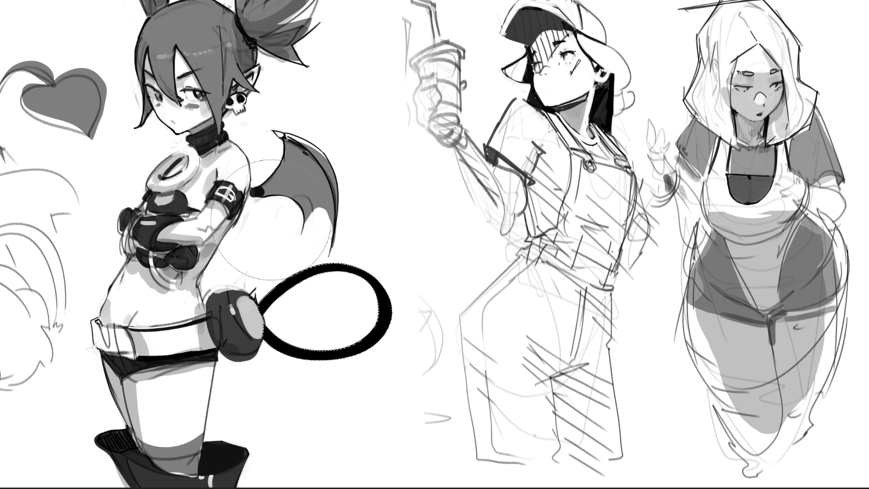
pyautogui.moveTo(471, 344); pyautogui.dragTo(344, 290)
pyautogui.moveTo(503, 261)
pyautogui.mouseDown()
pyautogui.moveTo(296, 270)
pyautogui.moveTo(371, 262)
pyautogui.mouseUp()
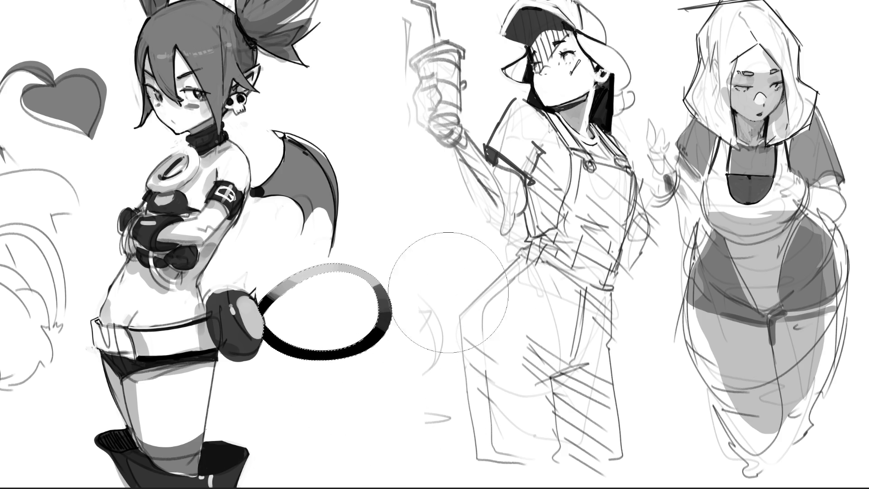
pyautogui.moveTo(467, 312); pyautogui.dragTo(399, 389)
pyautogui.press('[')
pyautogui.press('[')
pyautogui.press('[')
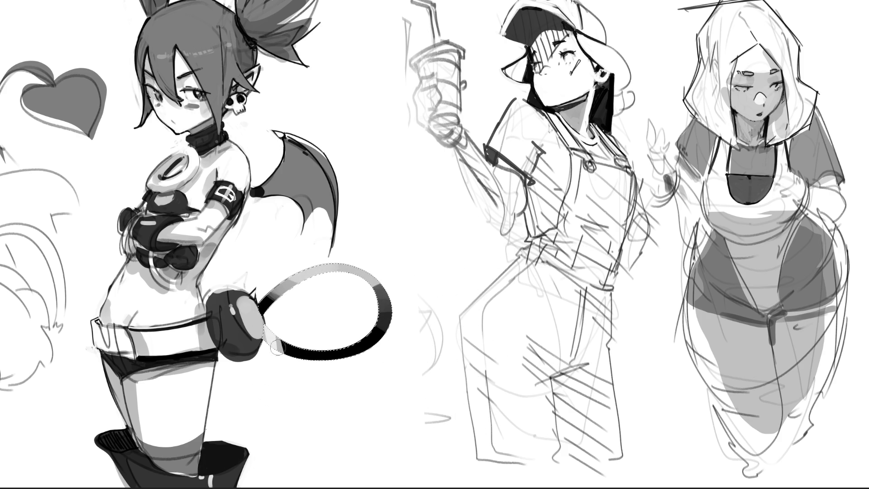
pyautogui.moveTo(277, 348); pyautogui.dragTo(331, 424)
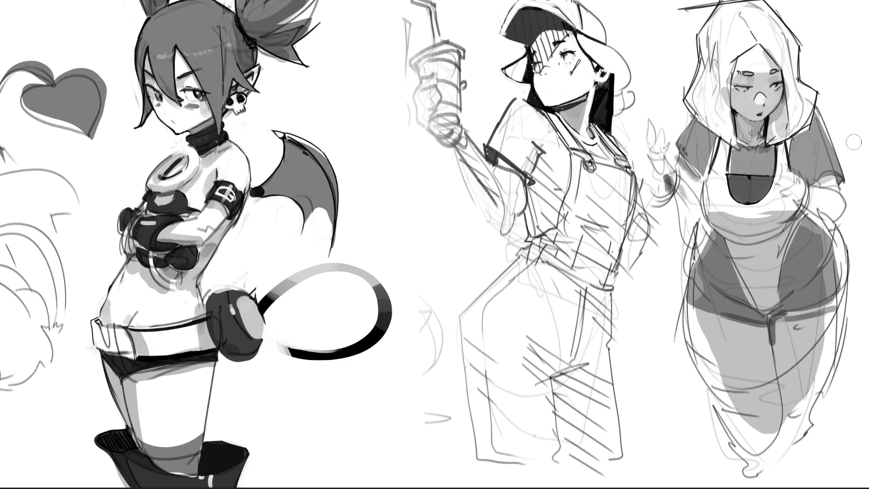
# - Fit the full sketch page with the demon, cap and hooded girls in the window
pyautogui.scroll(1, 435, 244)
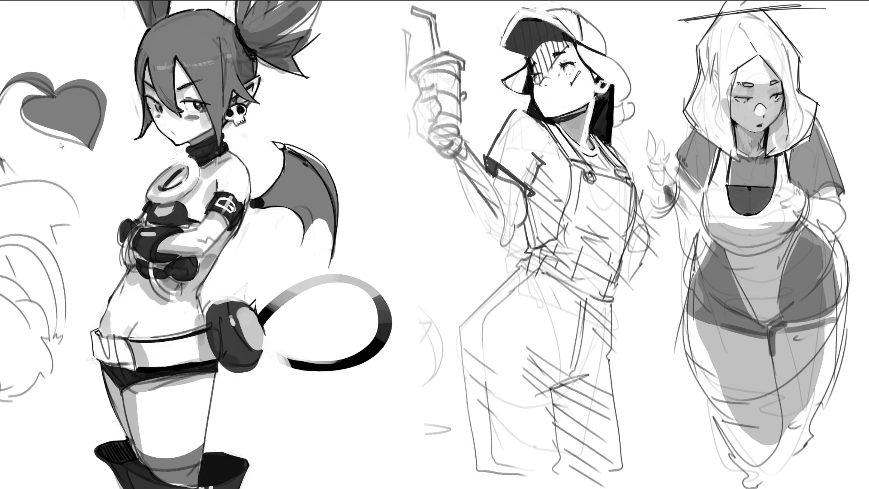
pyautogui.hotkey('ctrl', '0')
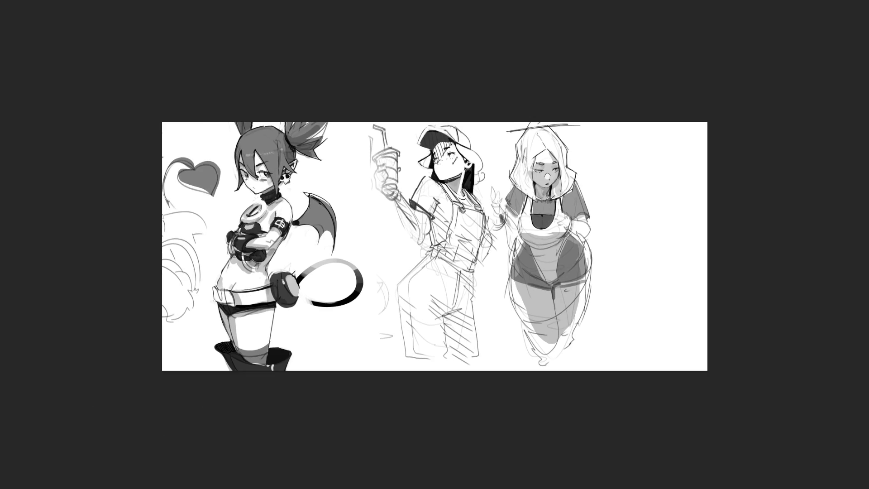